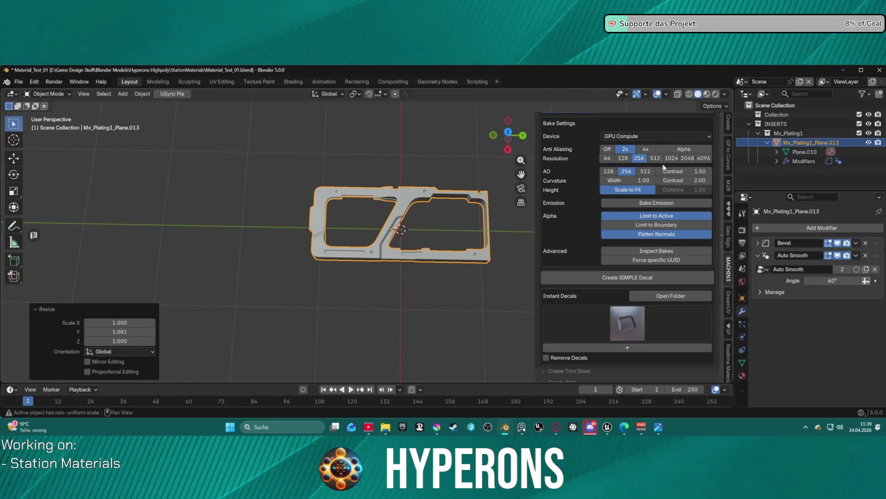
Bake a simple decal at 4096 resolution with 512 AO, then switch to Unreal Editor.
{"action": "left_click", "coordinate": [688, 158]}
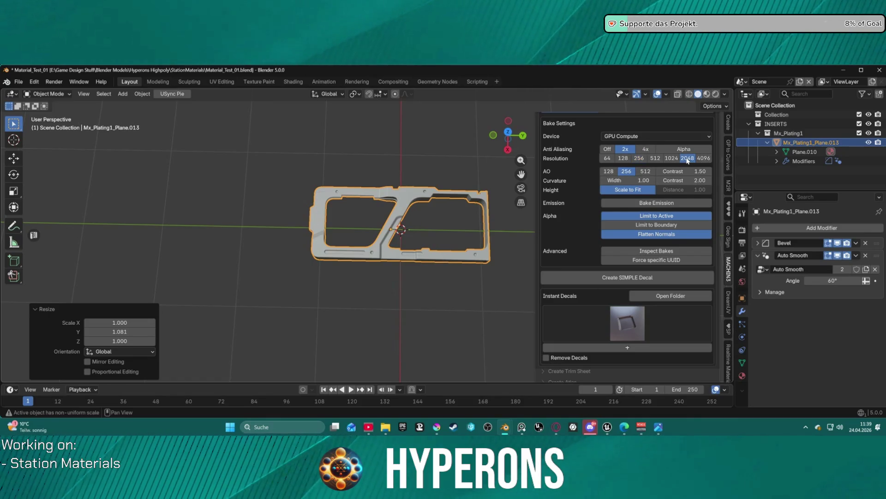
{"action": "left_click", "coordinate": [704, 159]}
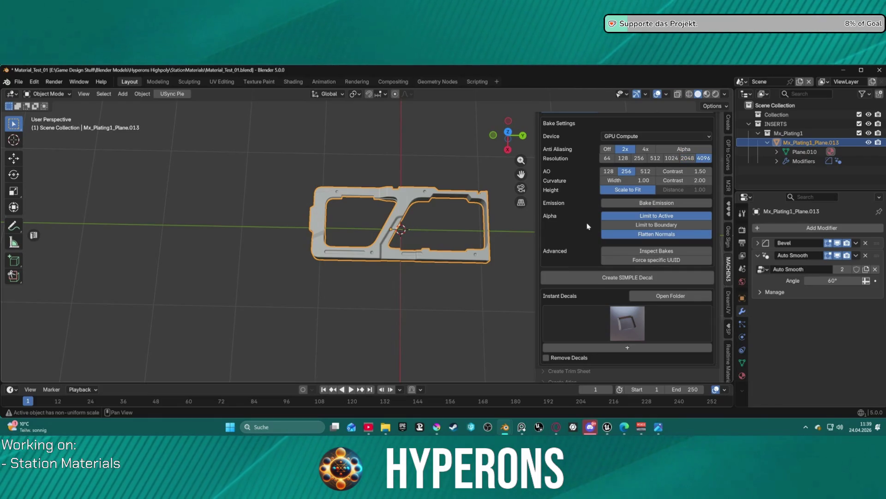
{"action": "left_click", "coordinate": [645, 170]}
{"action": "left_click", "coordinate": [639, 278]}
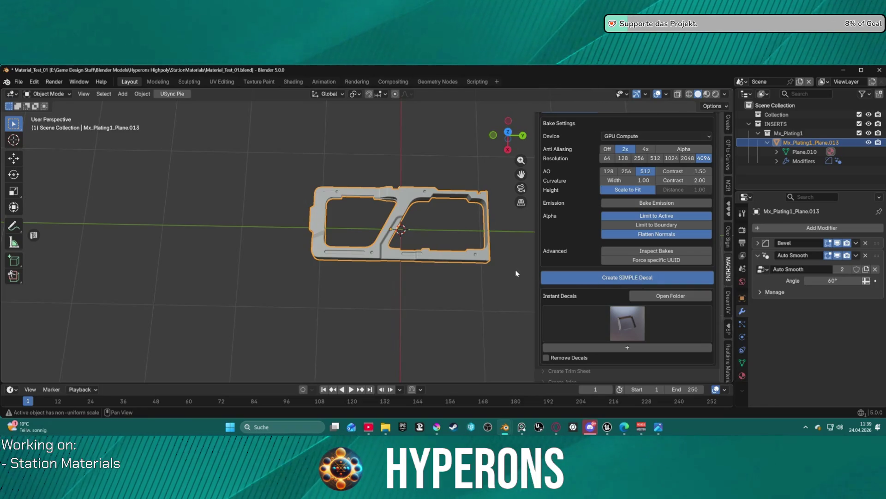
{"action": "mouse_move", "coordinate": [607, 426]}
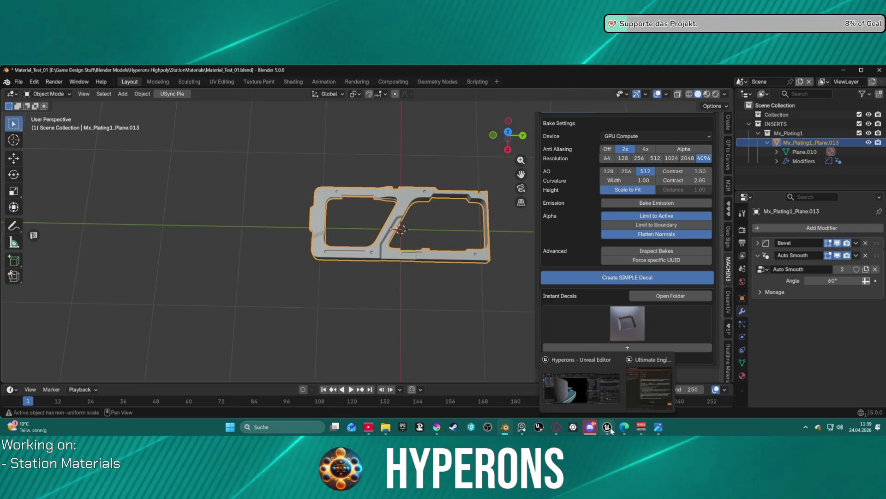
{"action": "left_click", "coordinate": [582, 387]}
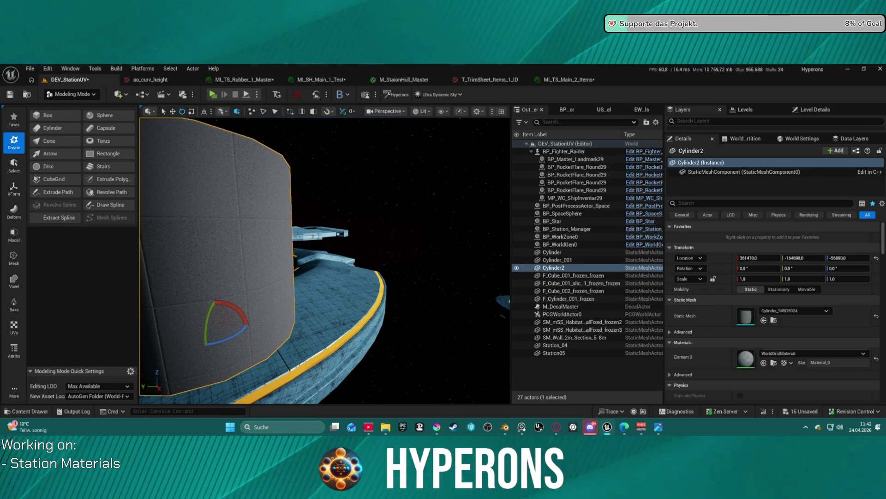
Orbit around the station in Unreal, then open Station_06.blend from Blender's recent files.
{"action": "mouse_move", "coordinate": [323, 258]}
{"action": "left_mouse_down"}
{"action": "mouse_move", "coordinate": [323, 286]}
{"action": "mouse_move", "coordinate": [258, 300]}
{"action": "left_mouse_up"}
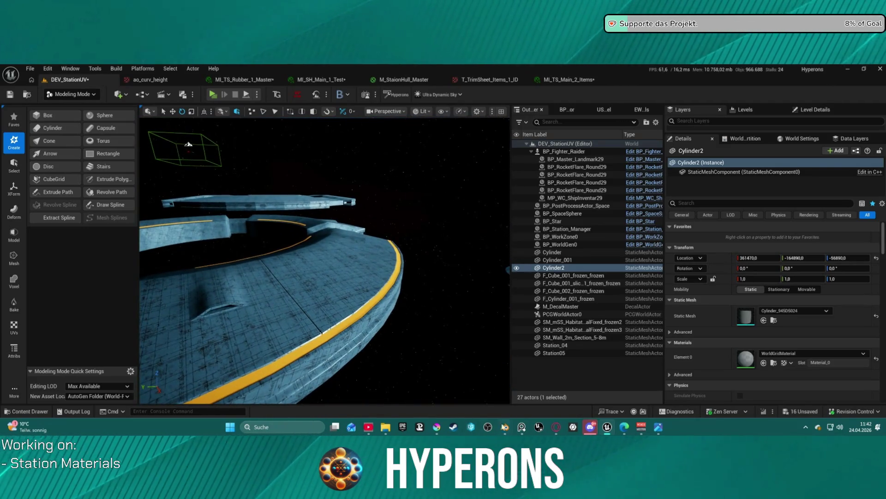
{"action": "right_click", "coordinate": [505, 428]}
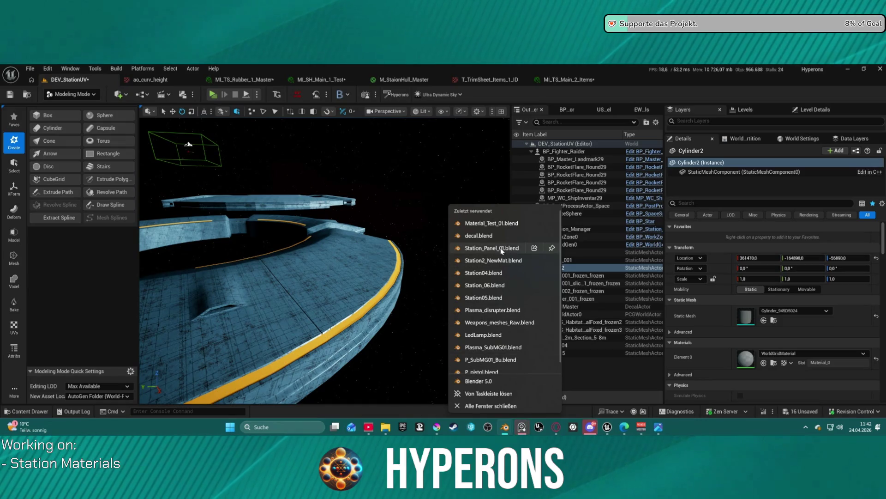
{"action": "left_click", "coordinate": [496, 285]}
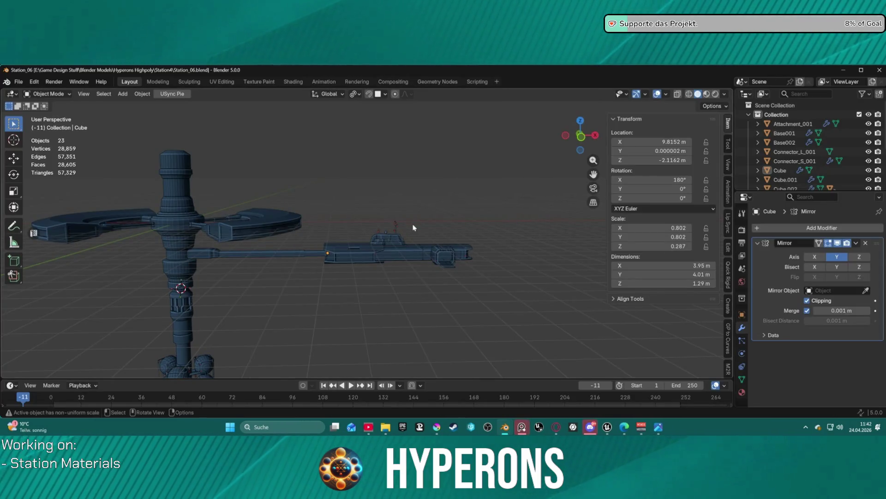
Frame a level side view of the central tower, then bring the reference video over.
{"action": "scroll", "coordinate": [414, 228], "scroll_direction": "down", "scroll_amount": 3}
{"action": "mouse_move", "coordinate": [413, 227]}
{"action": "left_mouse_down"}
{"action": "mouse_move", "coordinate": [341, 235]}
{"action": "mouse_move", "coordinate": [454, 237]}
{"action": "mouse_move", "coordinate": [419, 280]}
{"action": "mouse_move", "coordinate": [362, 222]}
{"action": "mouse_move", "coordinate": [345, 242]}
{"action": "left_mouse_up"}
{"action": "scroll", "coordinate": [420, 267], "scroll_direction": "up", "scroll_amount": 6}
{"action": "mouse_move", "coordinate": [594, 160]}
{"action": "left_mouse_down"}
{"action": "mouse_move", "coordinate": [585, 189]}
{"action": "mouse_move", "coordinate": [275, 230]}
{"action": "left_mouse_up"}
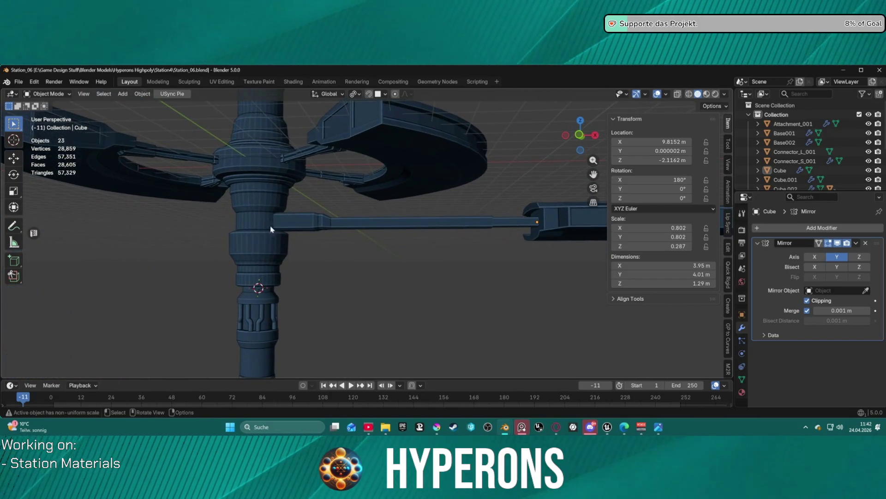
{"action": "mouse_move", "coordinate": [259, 138]}
{"action": "left_mouse_down"}
{"action": "mouse_move", "coordinate": [288, 264]}
{"action": "mouse_move", "coordinate": [275, 238]}
{"action": "left_mouse_up"}
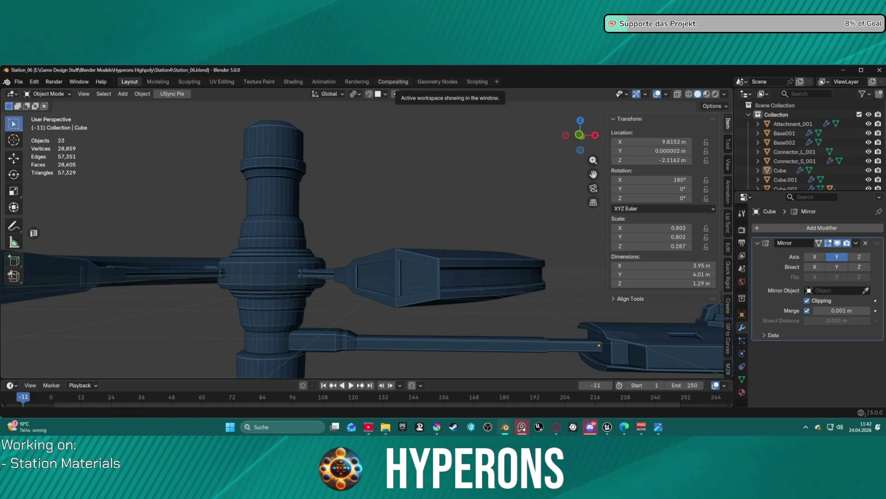
{"action": "key", "text": "alt+Tab"}
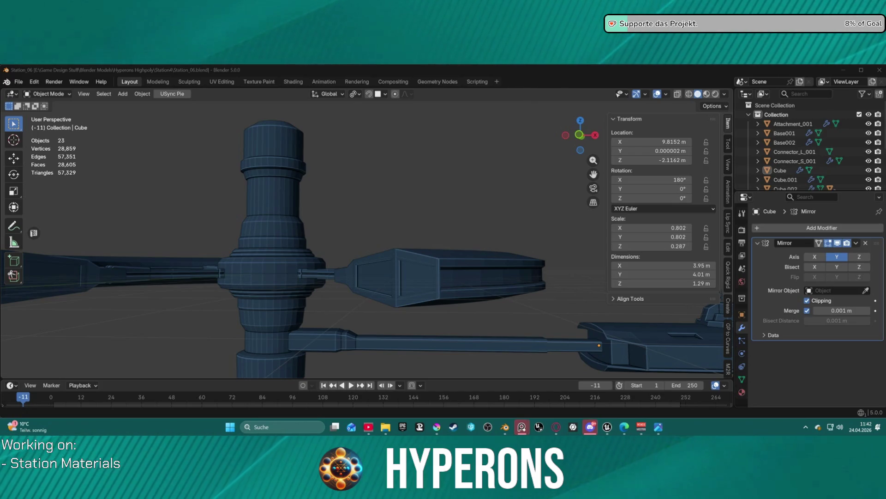
{"action": "left_click_drag", "start_coordinate": [440, 65], "coordinate": [440, 111]}
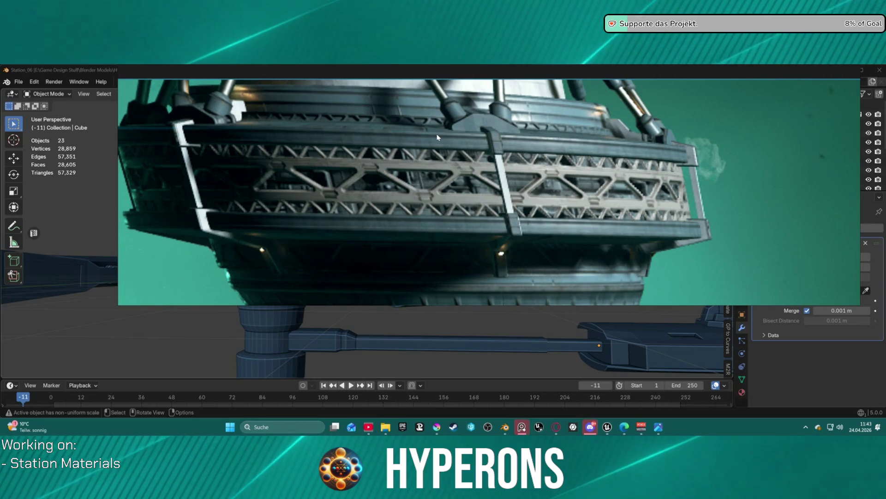
Close the reference video, toggle the desktop, and switch to the ArtStation page in Opera.
{"action": "key", "text": "Escape"}
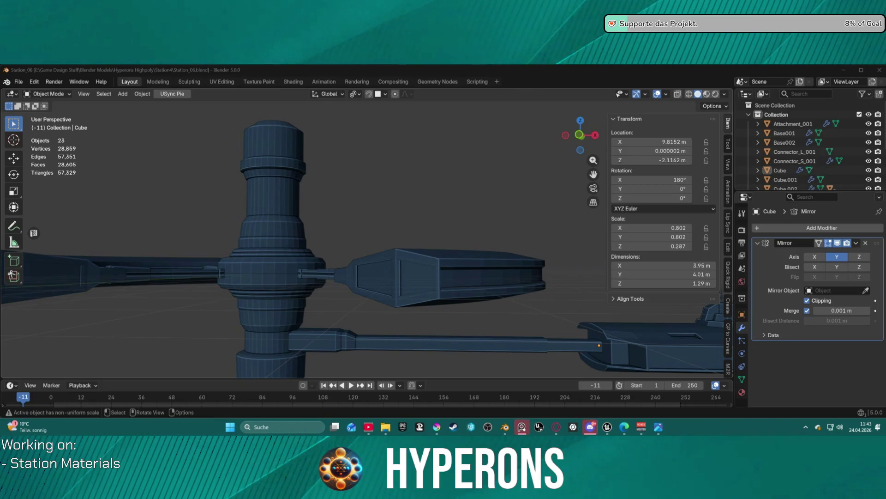
{"action": "key", "text": "super+d"}
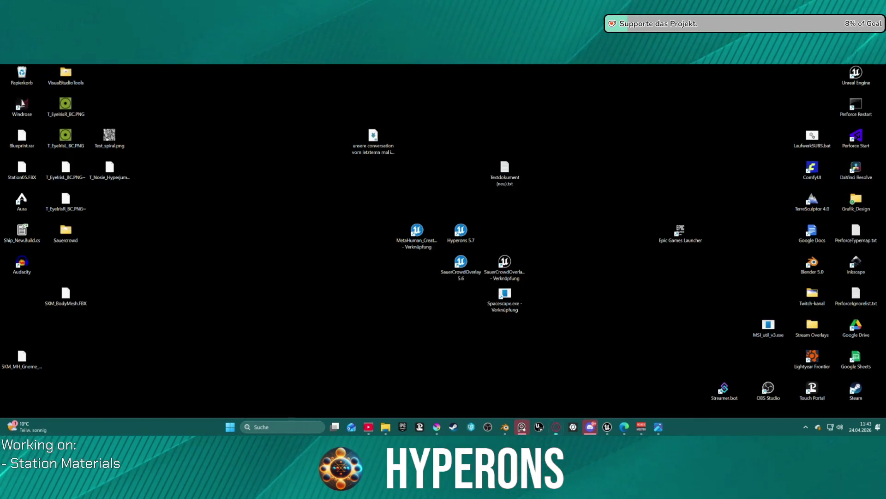
{"action": "key", "text": "super+d"}
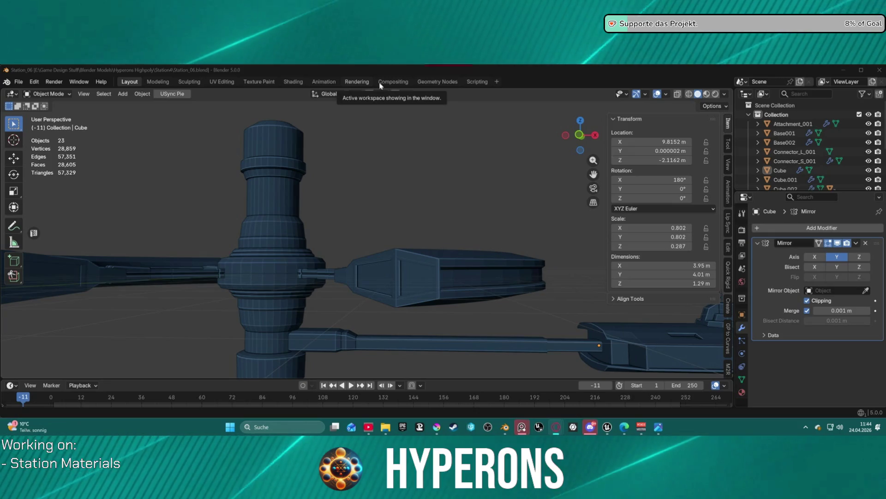
{"action": "key", "text": "alt+Tab"}
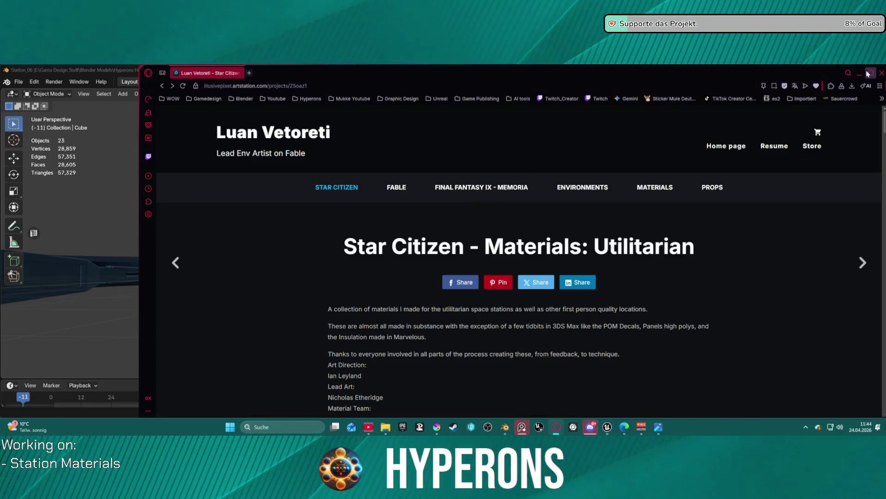
Maximise the browser, scroll through the Space Station Greebles artwork, then return to Unreal Editor.
{"action": "double_click", "coordinate": [526, 73]}
{"action": "scroll", "coordinate": [386, 308], "scroll_direction": "down", "scroll_amount": 10}
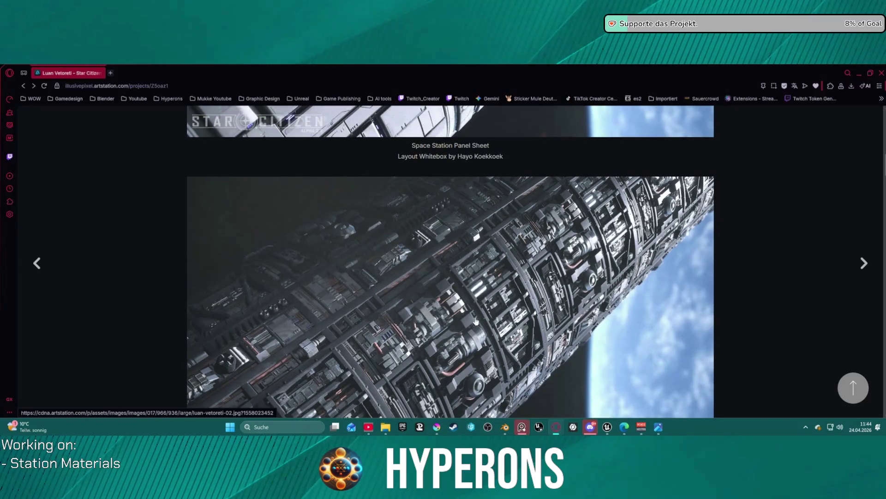
{"action": "scroll", "coordinate": [504, 322], "scroll_direction": "down", "scroll_amount": 2}
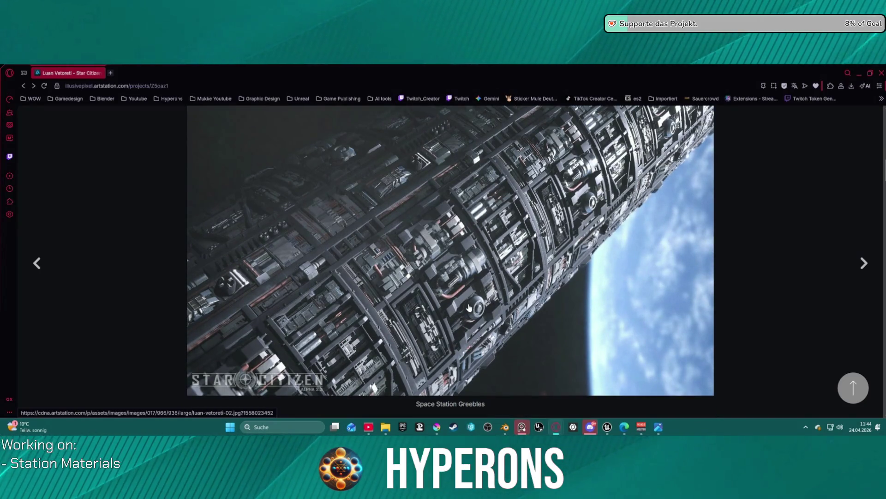
{"action": "scroll", "coordinate": [461, 303], "scroll_direction": "down", "scroll_amount": 2}
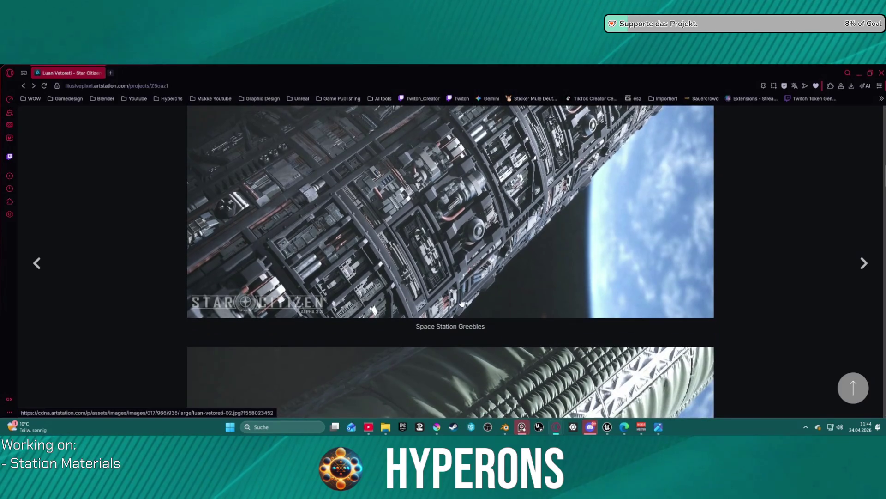
{"action": "scroll", "coordinate": [418, 286], "scroll_direction": "down", "scroll_amount": 10}
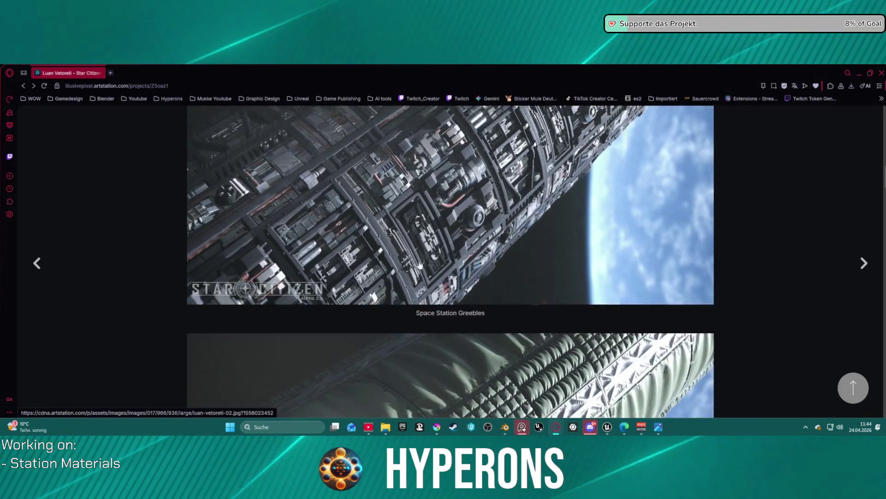
{"action": "scroll", "coordinate": [422, 270], "scroll_direction": "down", "scroll_amount": 1}
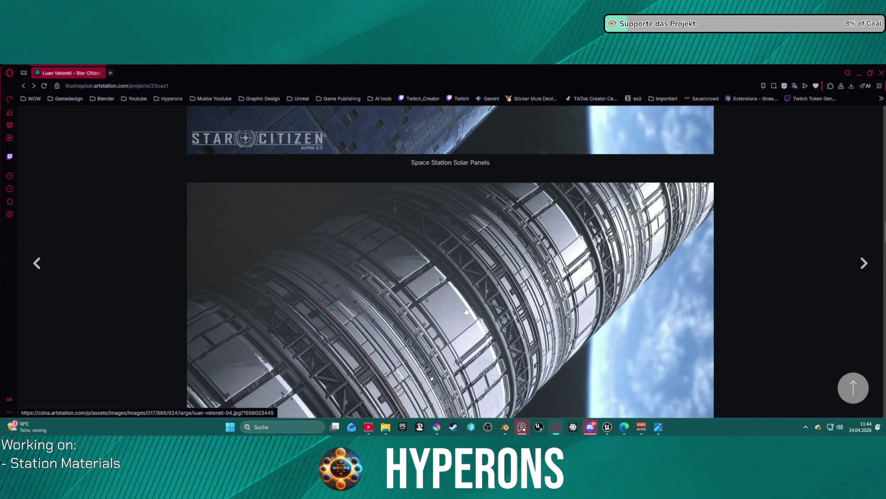
{"action": "scroll", "coordinate": [462, 308], "scroll_direction": "down", "scroll_amount": 6}
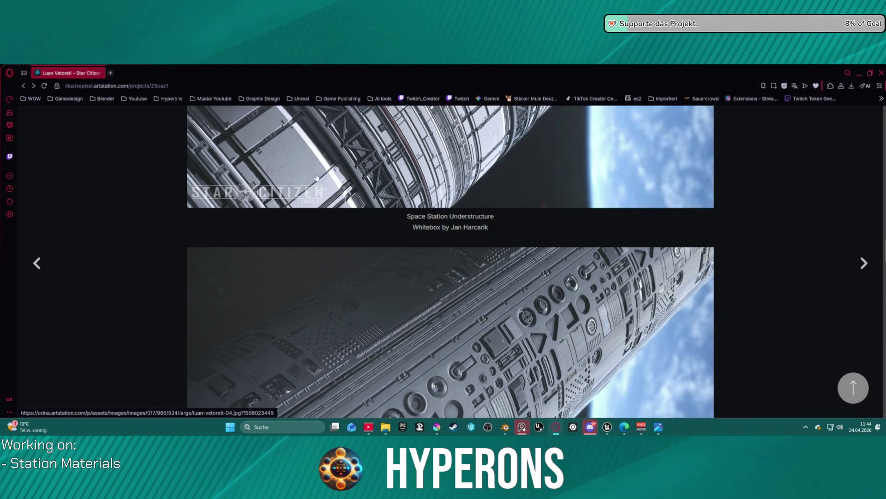
{"action": "scroll", "coordinate": [450, 346], "scroll_direction": "down", "scroll_amount": 20}
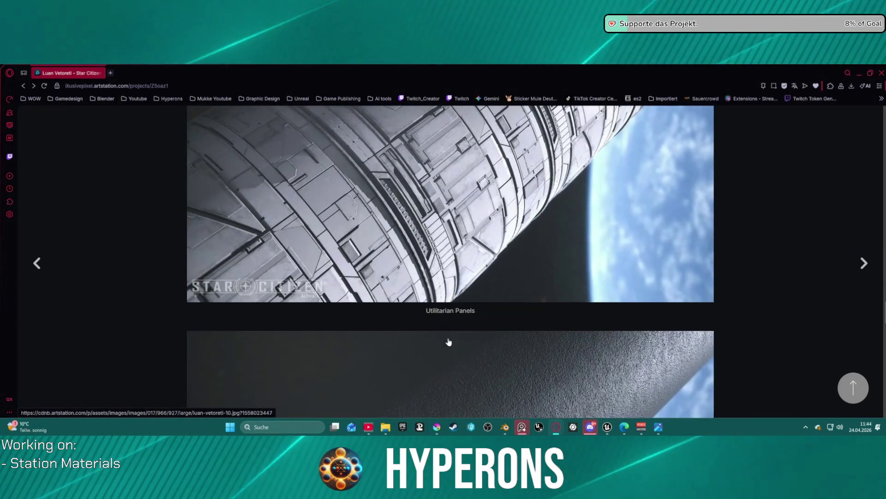
{"action": "scroll", "coordinate": [456, 233], "scroll_direction": "up", "scroll_amount": 10}
{"action": "scroll", "coordinate": [456, 233], "scroll_direction": "up", "scroll_amount": 8}
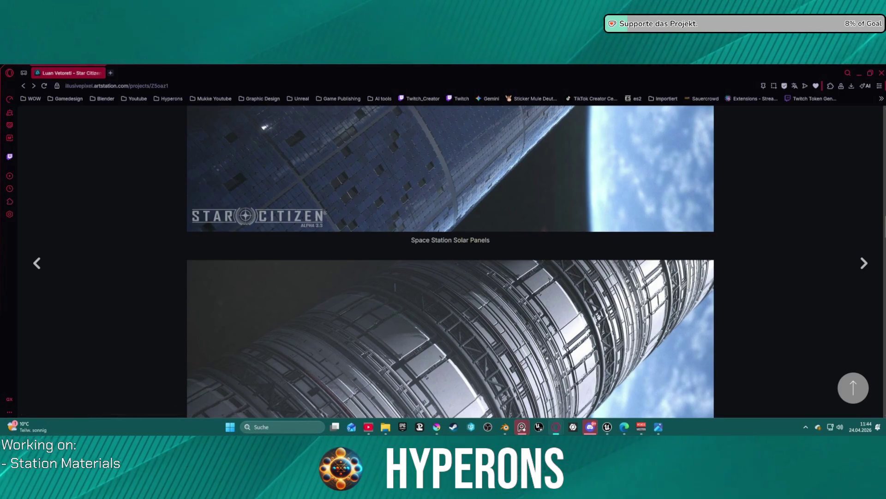
{"action": "scroll", "coordinate": [375, 119], "scroll_direction": "down", "scroll_amount": 10}
{"action": "scroll", "coordinate": [411, 184], "scroll_direction": "up", "scroll_amount": 3}
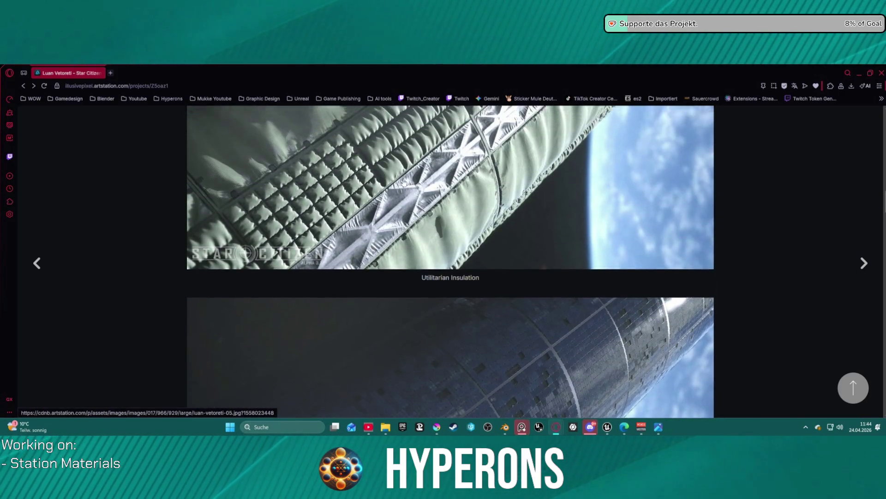
{"action": "scroll", "coordinate": [404, 189], "scroll_direction": "up", "scroll_amount": 4}
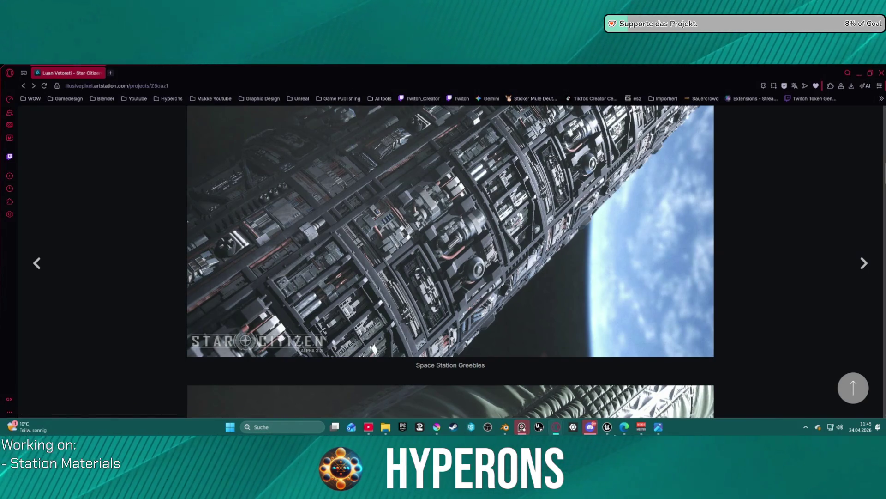
{"action": "mouse_move", "coordinate": [610, 430]}
{"action": "left_click", "coordinate": [586, 390]}
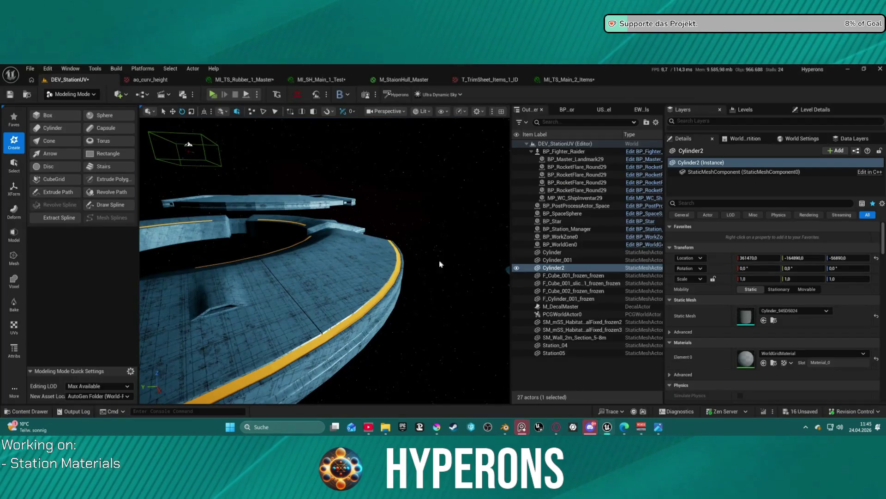
Locate MI_SH_Main_1_Test's assets, browse to Material_TS_Instances, and open its Main_1 folder.
{"action": "left_click", "coordinate": [321, 80]}
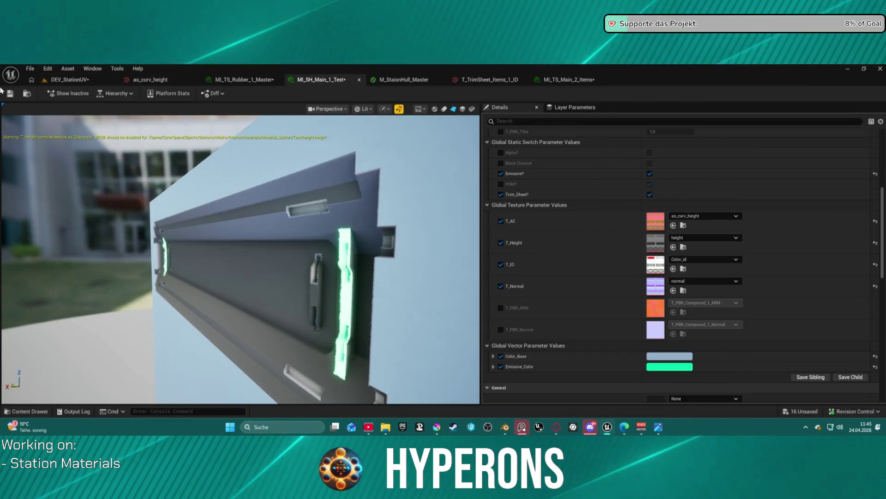
{"action": "left_click", "coordinate": [26, 94]}
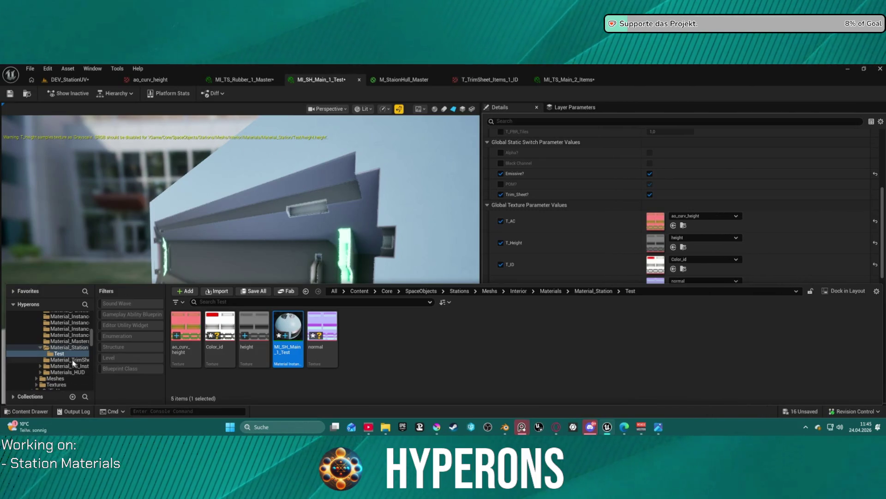
{"action": "scroll", "coordinate": [76, 363], "scroll_direction": "down", "scroll_amount": 2}
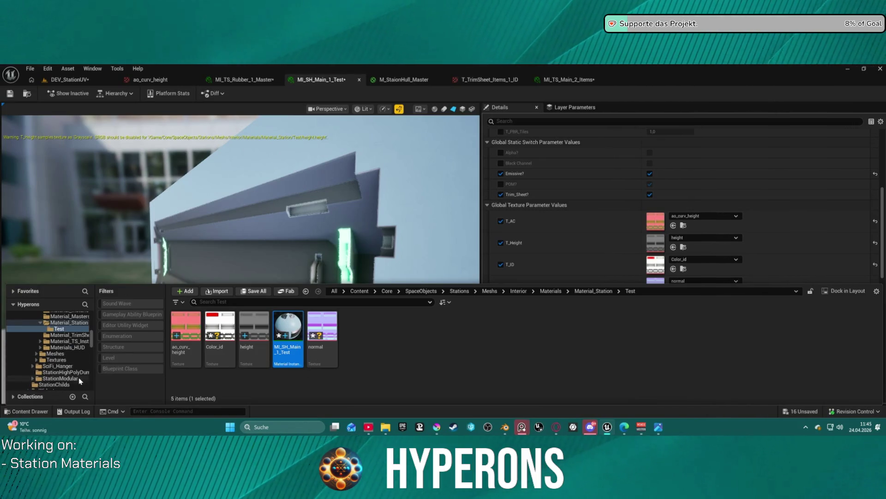
{"action": "left_click", "coordinate": [69, 335]}
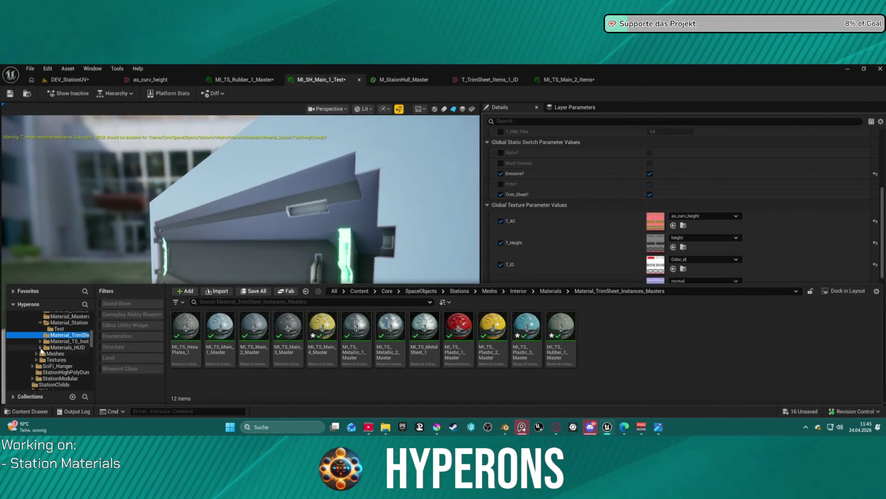
{"action": "scroll", "coordinate": [84, 345], "scroll_direction": "up", "scroll_amount": 4}
{"action": "scroll", "coordinate": [69, 341], "scroll_direction": "down", "scroll_amount": 5}
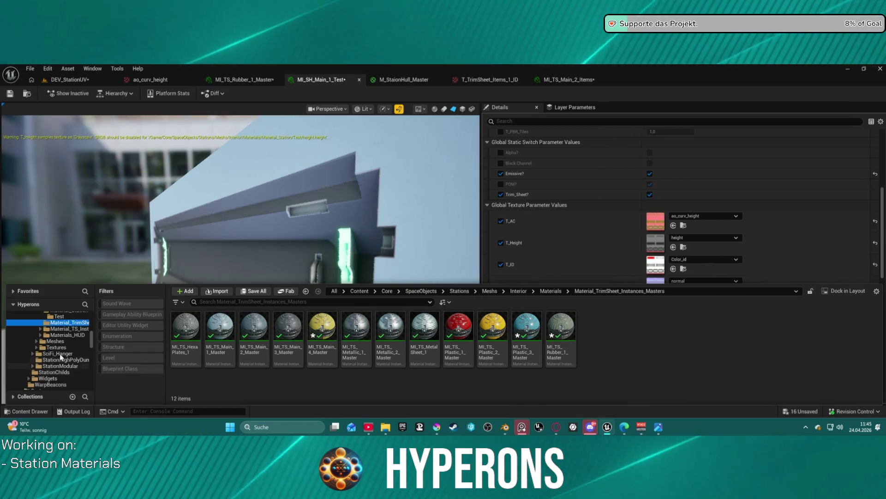
{"action": "left_click", "coordinate": [70, 328]}
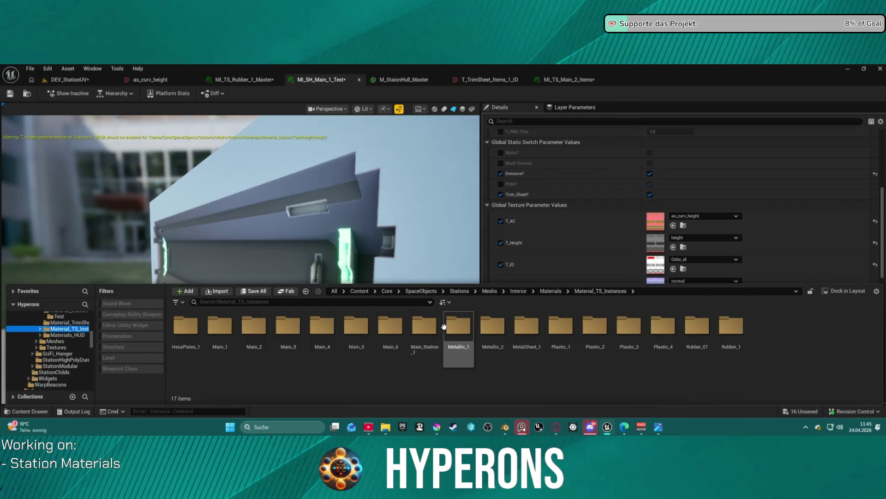
{"action": "double_click", "coordinate": [220, 326]}
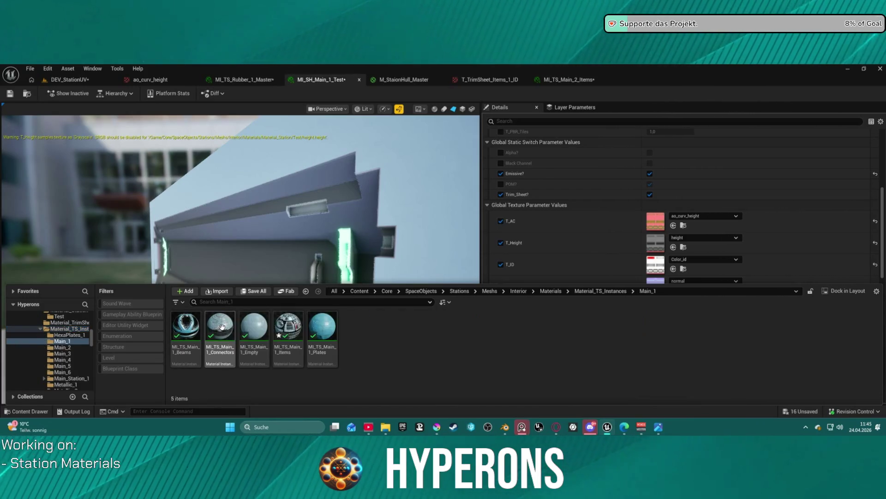
Open MI_TS_Main_1_Beams, inspect it on the beam preview mesh, and return to DEV_StationUV.
{"action": "double_click", "coordinate": [186, 323]}
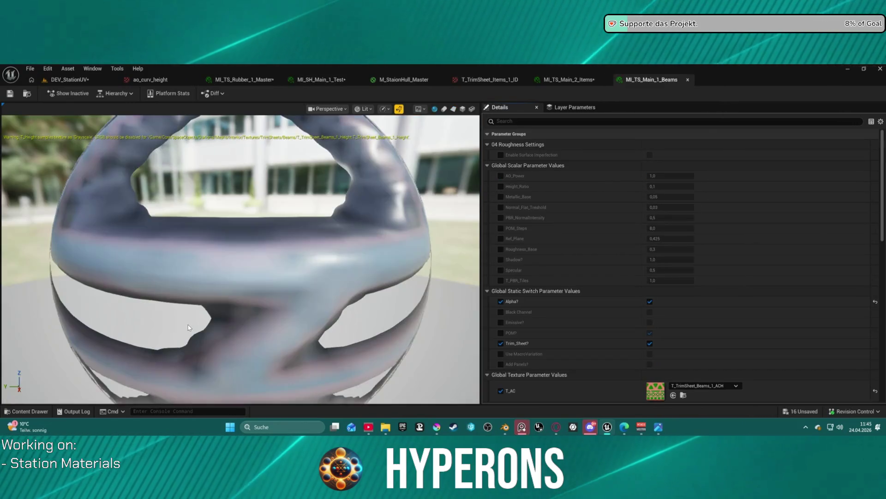
{"action": "scroll", "coordinate": [187, 323], "scroll_direction": "down", "scroll_amount": 5}
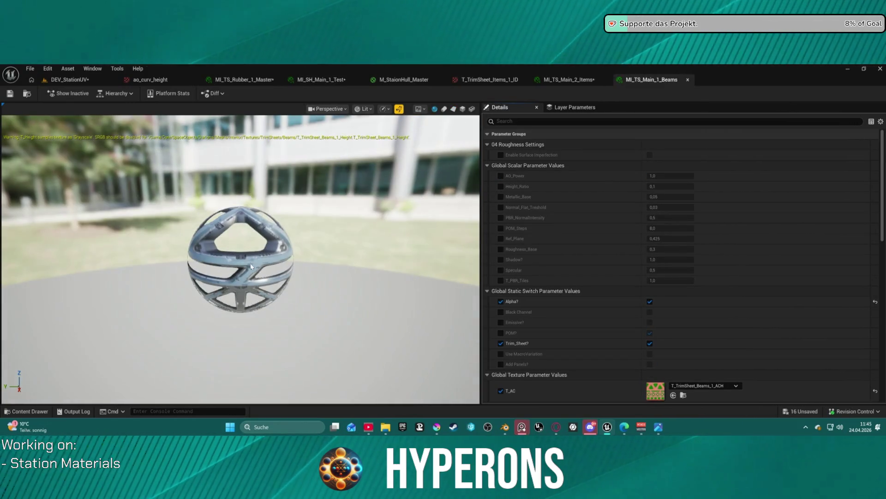
{"action": "left_click", "coordinate": [454, 110]}
{"action": "scroll", "coordinate": [235, 248], "scroll_direction": "up", "scroll_amount": 5}
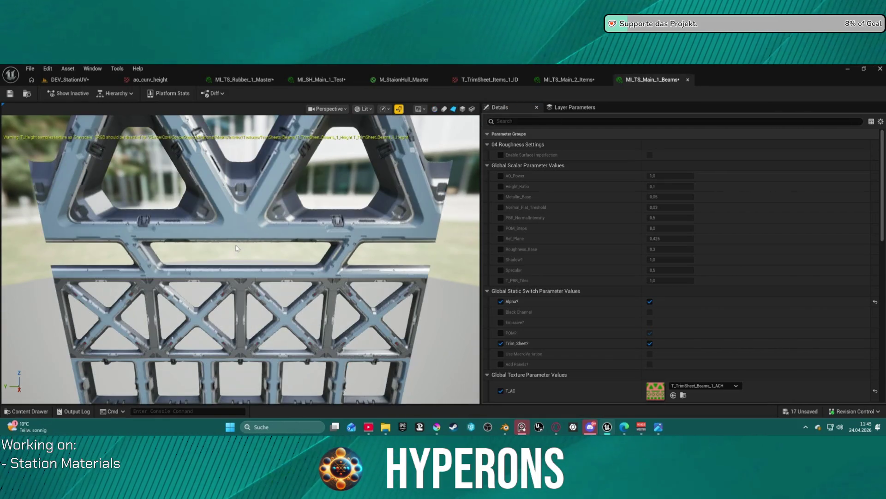
{"action": "mouse_move", "coordinate": [231, 256]}
{"action": "left_mouse_down"}
{"action": "mouse_move", "coordinate": [217, 259]}
{"action": "mouse_move", "coordinate": [249, 261]}
{"action": "mouse_move", "coordinate": [242, 278]}
{"action": "left_mouse_up"}
{"action": "scroll", "coordinate": [241, 262], "scroll_direction": "down", "scroll_amount": 2}
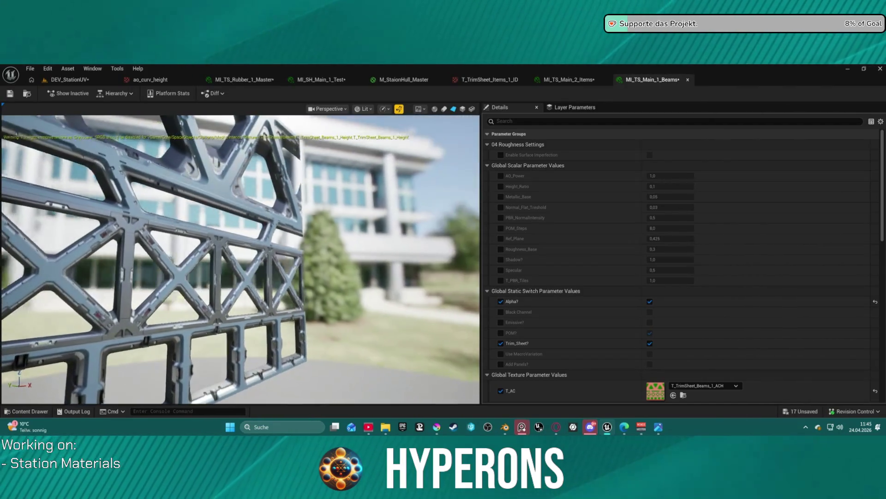
{"action": "left_click_drag", "start_coordinate": [240, 258], "coordinate": [46, 258]}
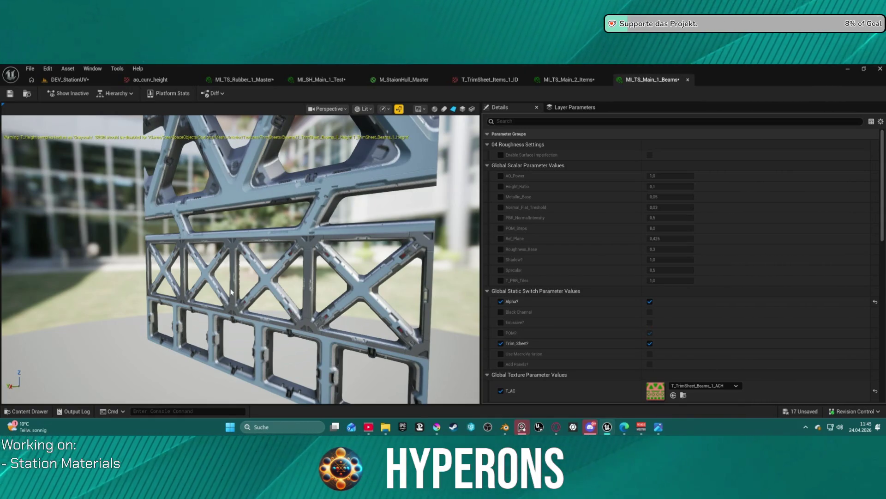
{"action": "left_click", "coordinate": [77, 81]}
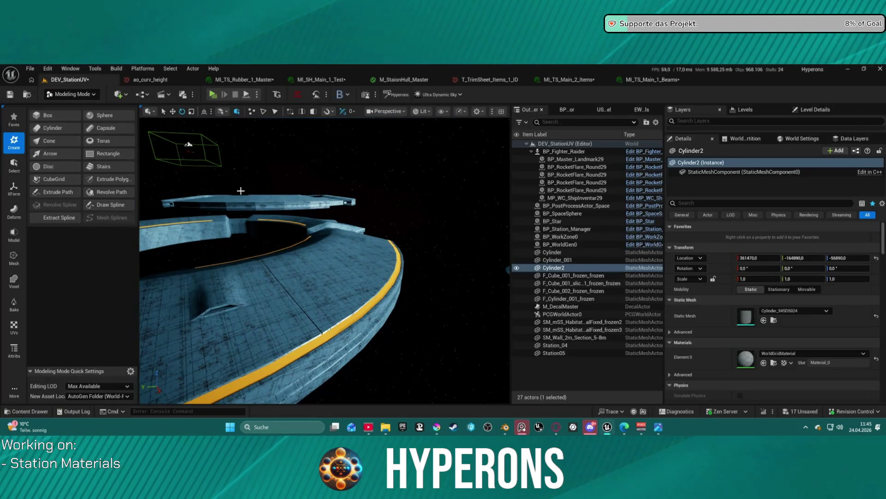
Add a Plane shape to the level near the station ring.
{"action": "mouse_move", "coordinate": [322, 331]}
{"action": "left_mouse_down"}
{"action": "mouse_move", "coordinate": [351, 314]}
{"action": "mouse_move", "coordinate": [336, 252]}
{"action": "mouse_move", "coordinate": [355, 195]}
{"action": "left_mouse_up"}
{"action": "key", "text": "ctrl+space"}
{"action": "key", "text": "ctrl+space"}
{"action": "left_click", "coordinate": [119, 94]}
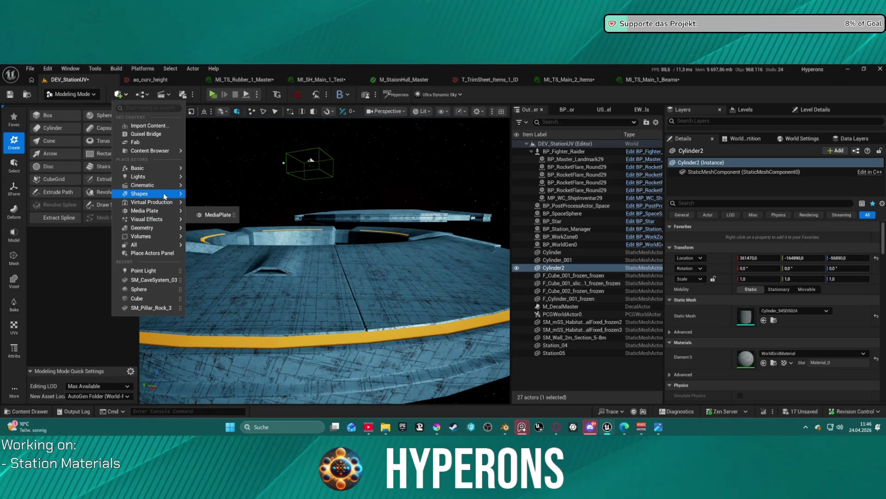
{"action": "mouse_move", "coordinate": [170, 196]}
{"action": "left_click", "coordinate": [211, 235]}
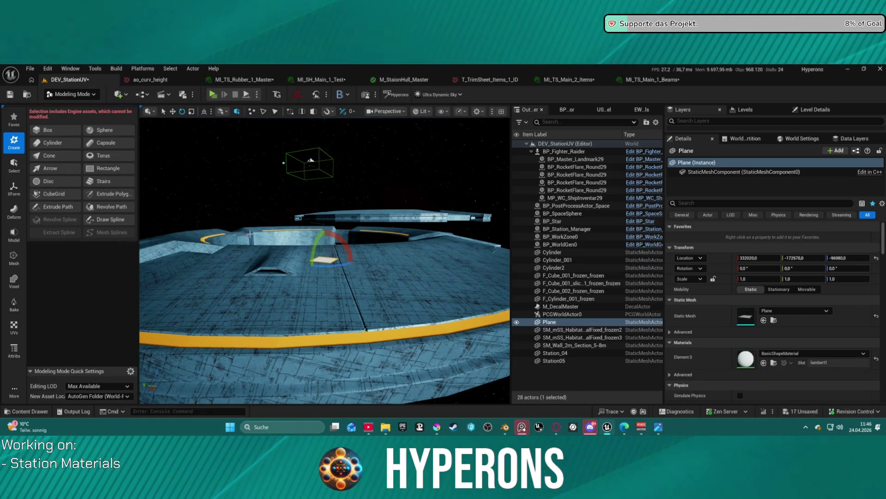
Stand the plane upright, set Scale Y to 2.0, and apply MI_TS_Main_1_Beams.
{"action": "left_click_drag", "start_coordinate": [359, 254], "coordinate": [351, 291]}
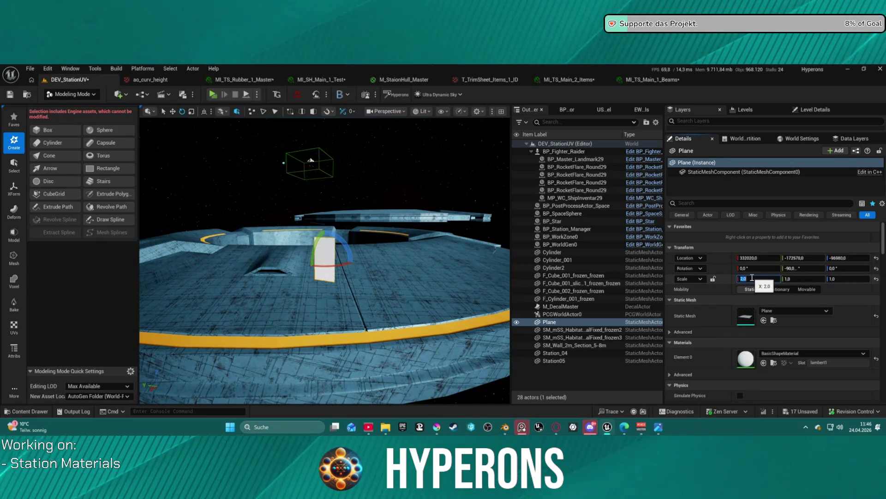
{"action": "left_click", "coordinate": [803, 279]}
{"action": "type", "text": "3"}
{"action": "type", "text": "2"}
{"action": "key", "text": "Return"}
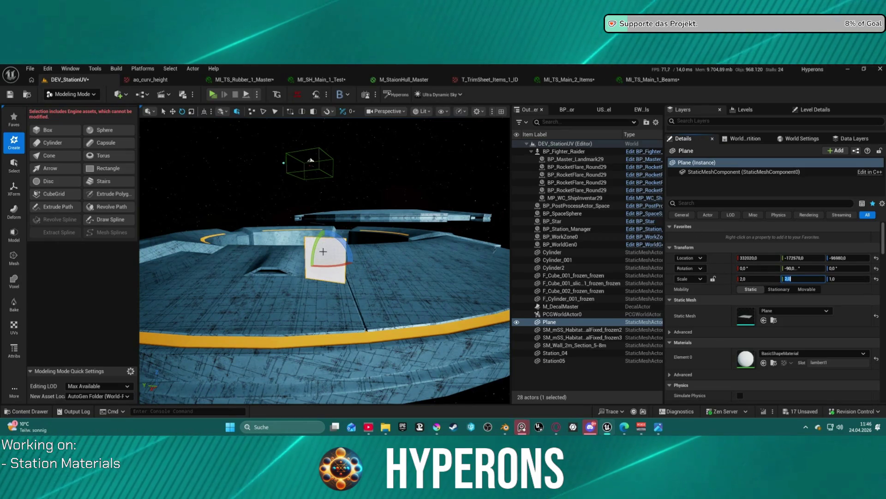
{"action": "left_click", "coordinate": [764, 362]}
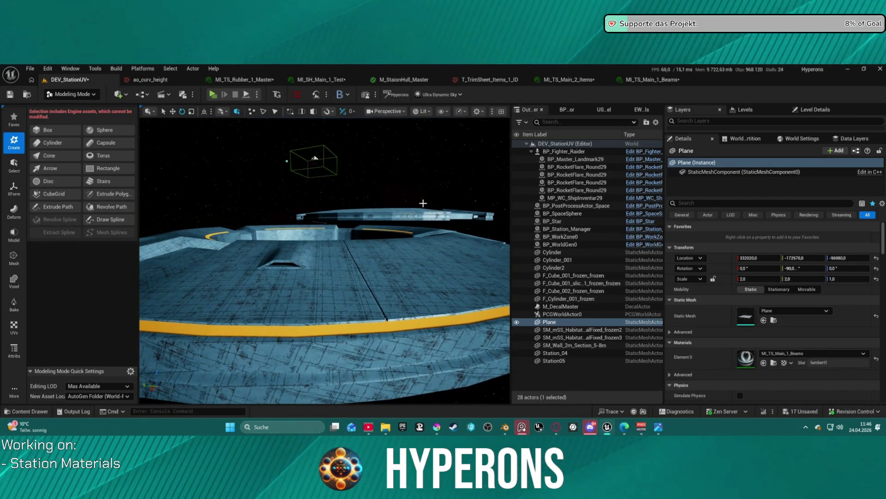
Rotate the beam plane 90° and Alt-drag duplicate it as Plane2.
{"action": "key", "text": "f"}
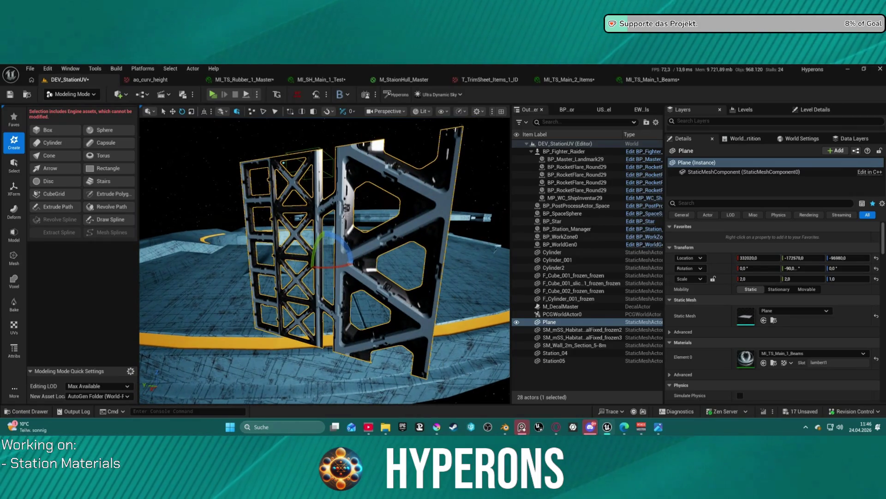
{"action": "left_click_drag", "start_coordinate": [338, 241], "coordinate": [323, 283]}
{"action": "key", "text": "w"}
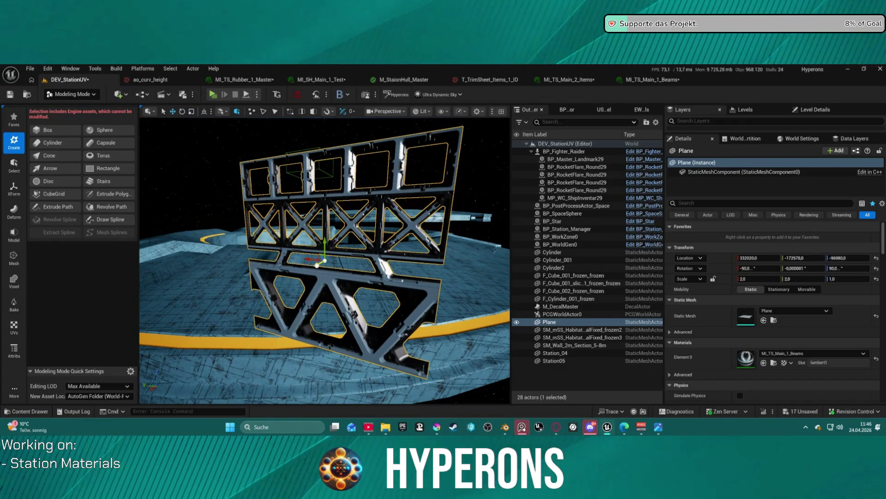
{"action": "left_click_drag", "start_coordinate": [319, 265], "coordinate": [322, 262]}
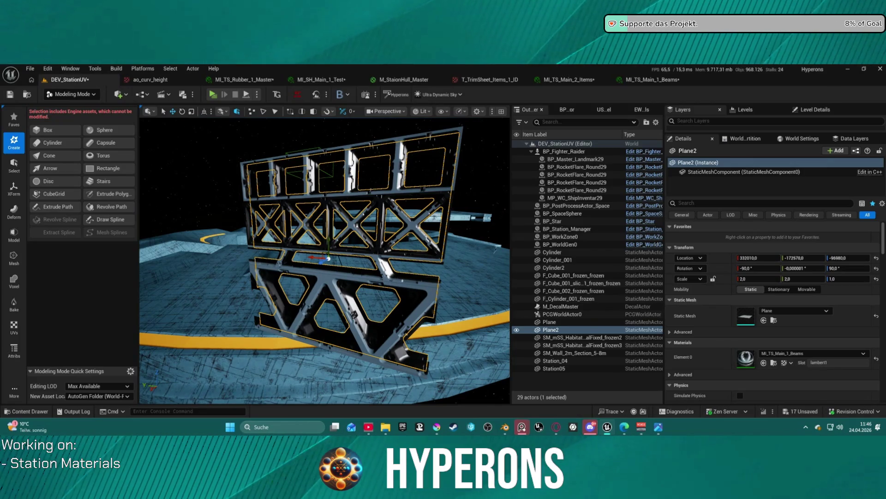
Navigate the view to find and frame Plane2 beside the station ring.
{"action": "left_click_drag", "start_coordinate": [328, 259], "coordinate": [315, 219]}
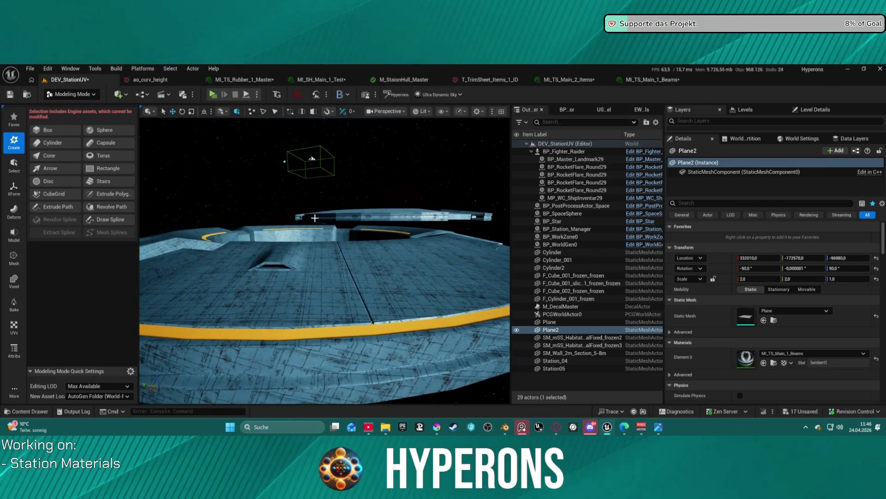
{"action": "left_click_drag", "start_coordinate": [370, 213], "coordinate": [412, 133]}
{"action": "key", "text": "f"}
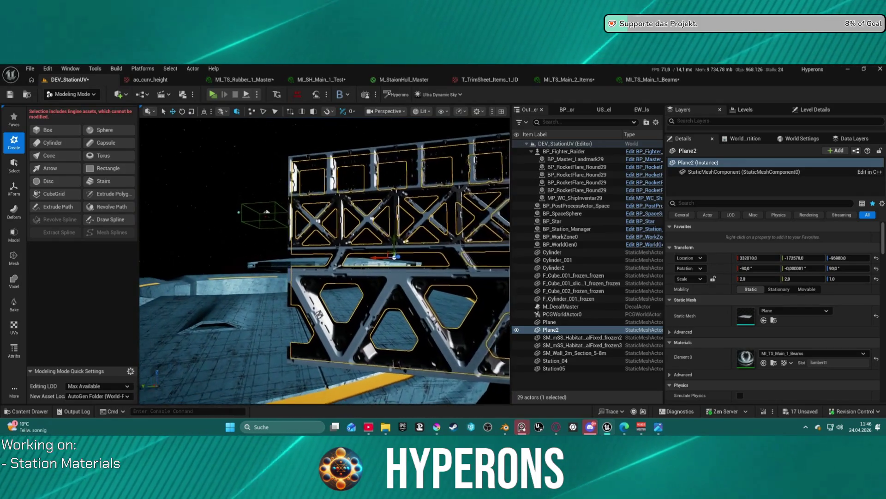
{"action": "mouse_move", "coordinate": [323, 259]}
{"action": "left_mouse_down"}
{"action": "mouse_move", "coordinate": [305, 221]}
{"action": "mouse_move", "coordinate": [319, 256]}
{"action": "mouse_move", "coordinate": [291, 249]}
{"action": "left_mouse_up"}
{"action": "scroll", "coordinate": [323, 258], "scroll_direction": "up", "scroll_amount": 10}
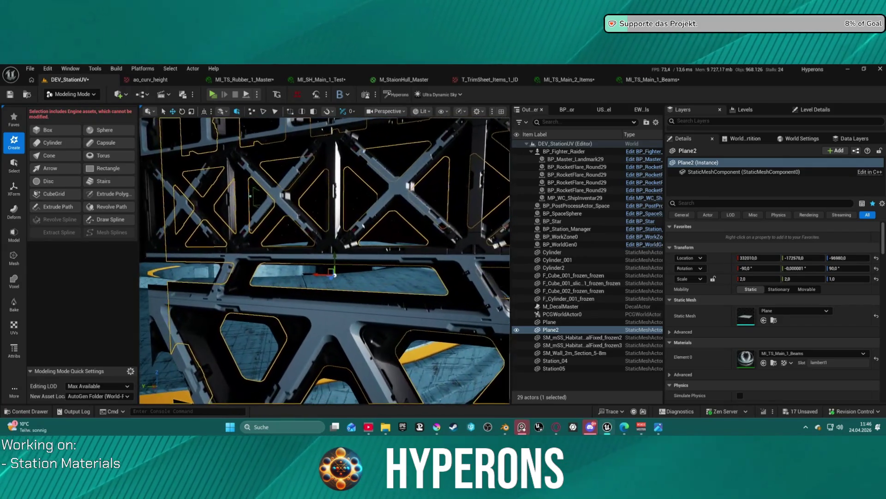
{"action": "scroll", "coordinate": [806, 332], "scroll_direction": "down", "scroll_amount": 1}
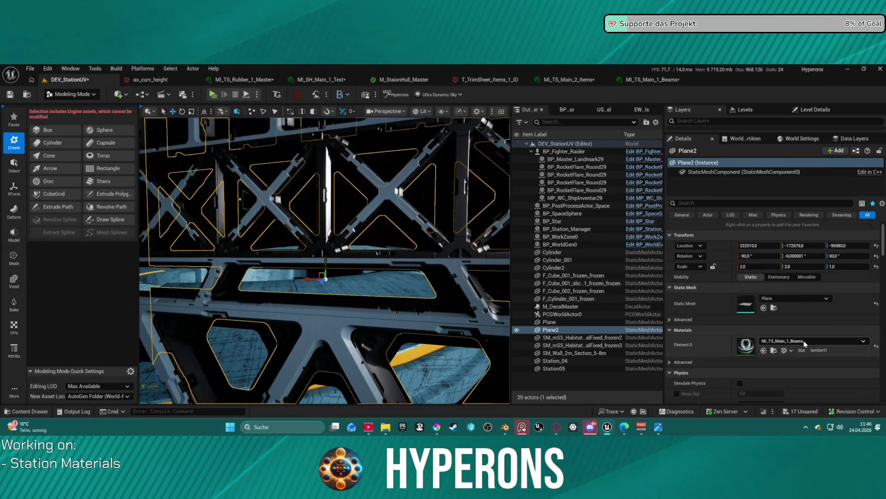
Assign MI_TS_HexaPlates_1_Plates to Plane2's Element 0 and frame the panel.
{"action": "left_click", "coordinate": [804, 341]}
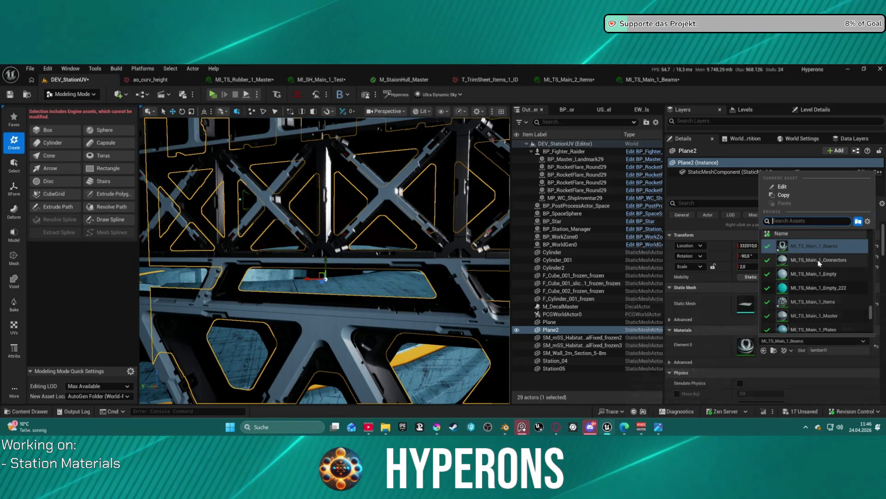
{"action": "scroll", "coordinate": [834, 270], "scroll_direction": "up", "scroll_amount": 2}
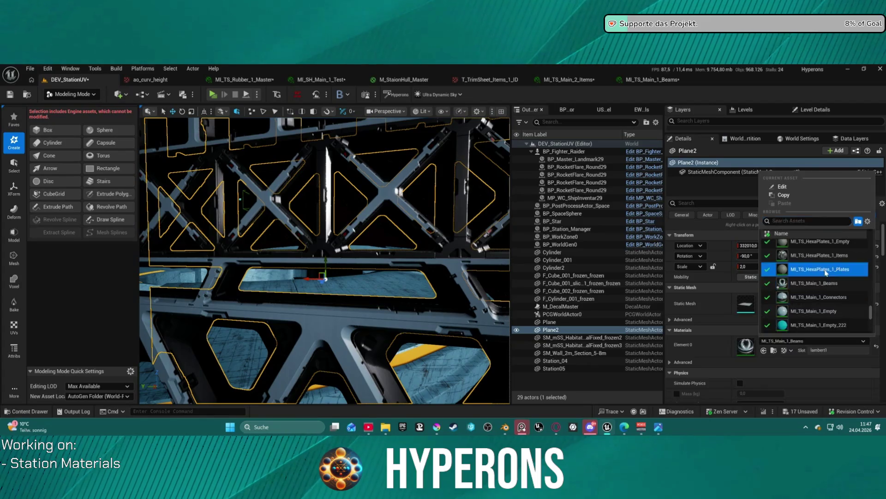
{"action": "left_click", "coordinate": [826, 257]}
{"action": "key", "text": "f"}
Orbit to face Plane2, switch to rotate mode, and reselect the Plane2 wall.
{"action": "scroll", "coordinate": [323, 259], "scroll_direction": "up", "scroll_amount": 5}
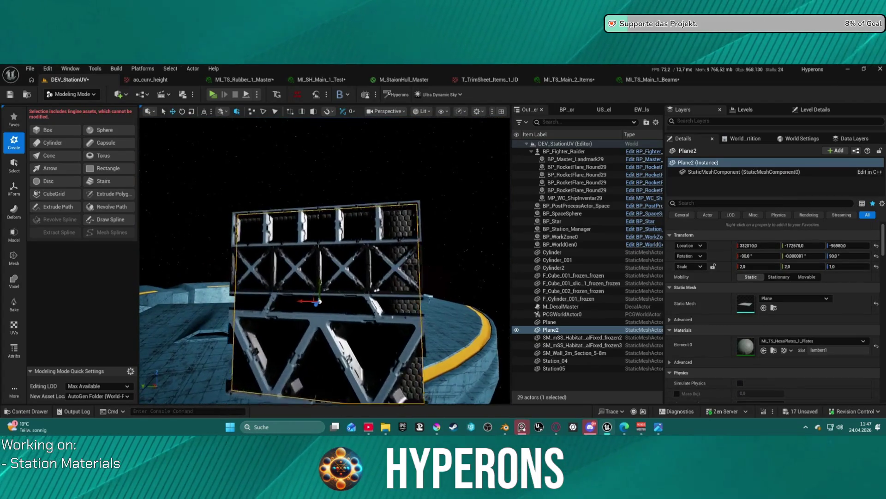
{"action": "left_click_drag", "start_coordinate": [466, 398], "coordinate": [402, 276]}
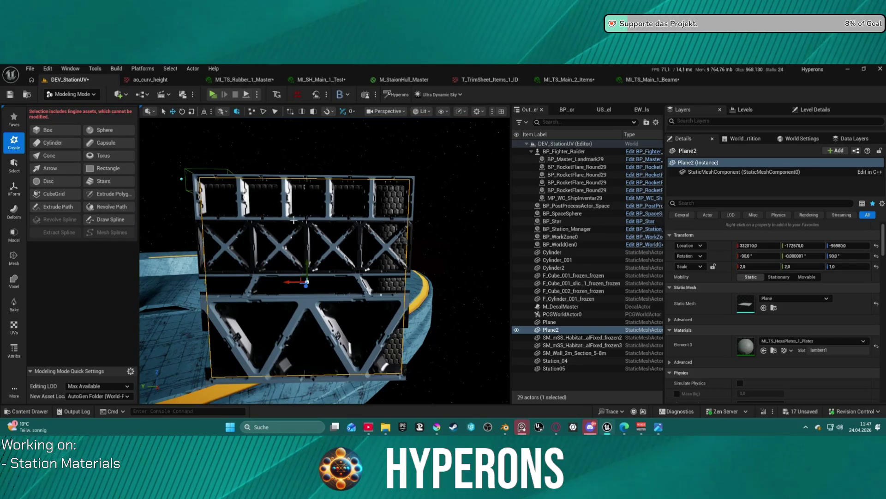
{"action": "key", "text": "e"}
{"action": "left_click", "coordinate": [388, 184]}
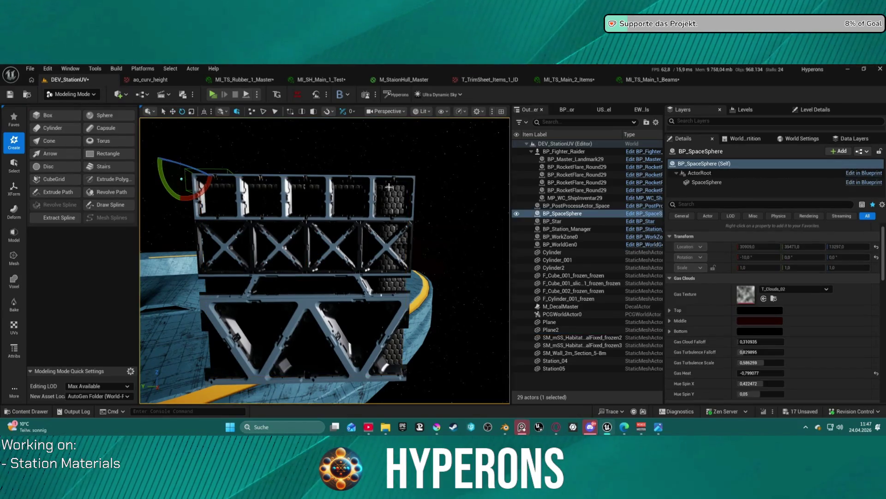
{"action": "left_click", "coordinate": [418, 217]}
{"action": "mouse_move", "coordinate": [445, 220]}
{"action": "left_mouse_down"}
{"action": "mouse_move", "coordinate": [391, 222]}
{"action": "mouse_move", "coordinate": [446, 220]}
{"action": "left_mouse_up"}
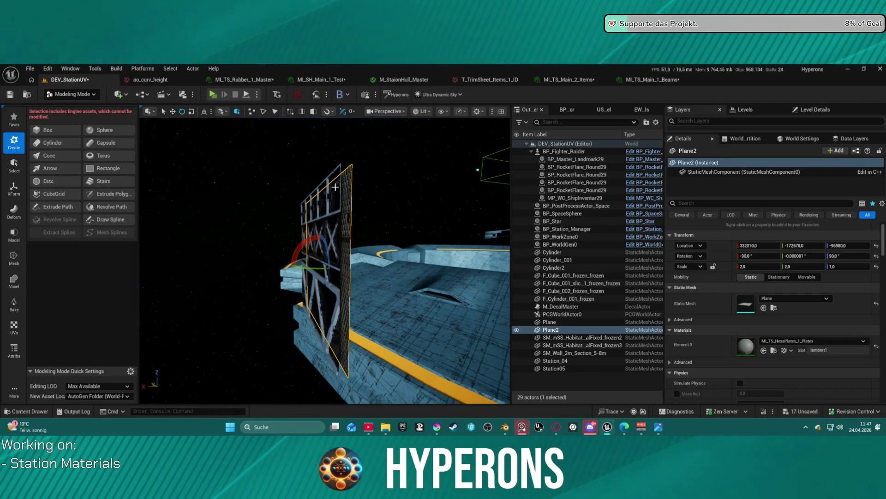
Select Plane together with Plane2 and rotate both about 110° around the vertical axis.
{"action": "left_click", "coordinate": [335, 215], "text": "ctrl"}
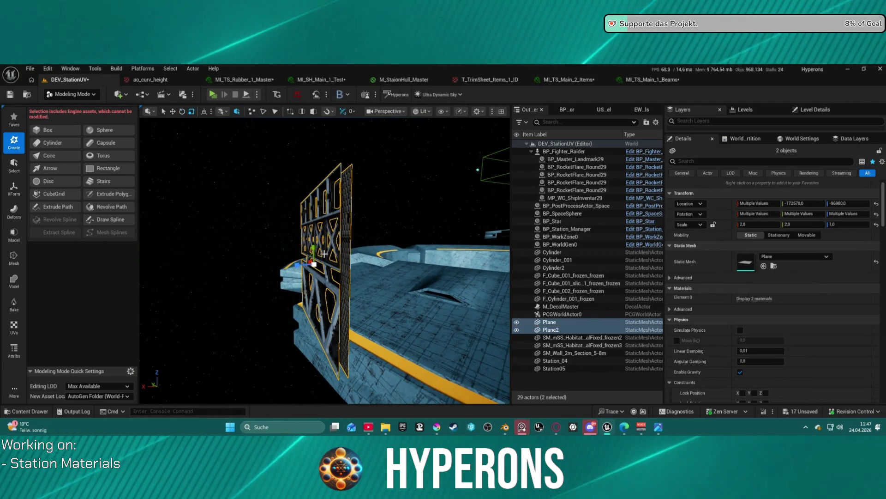
{"action": "left_click_drag", "start_coordinate": [301, 268], "coordinate": [276, 267]}
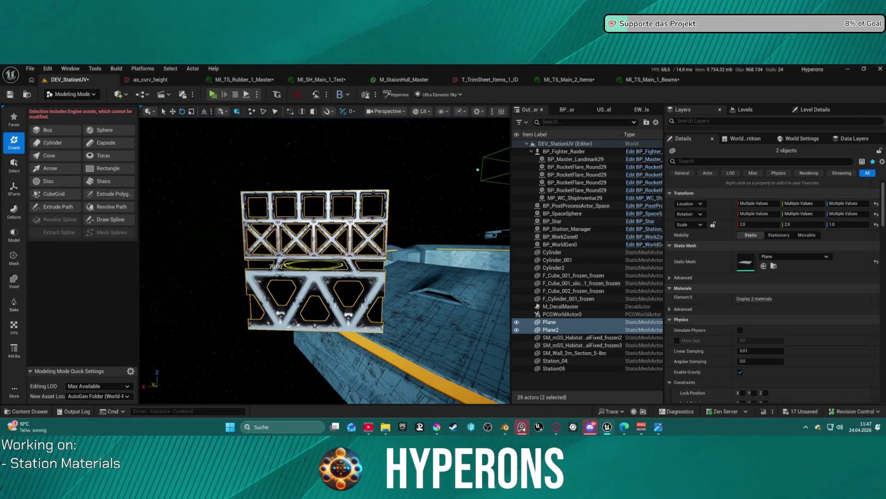
{"action": "scroll", "coordinate": [335, 238], "scroll_direction": "up", "scroll_amount": 3}
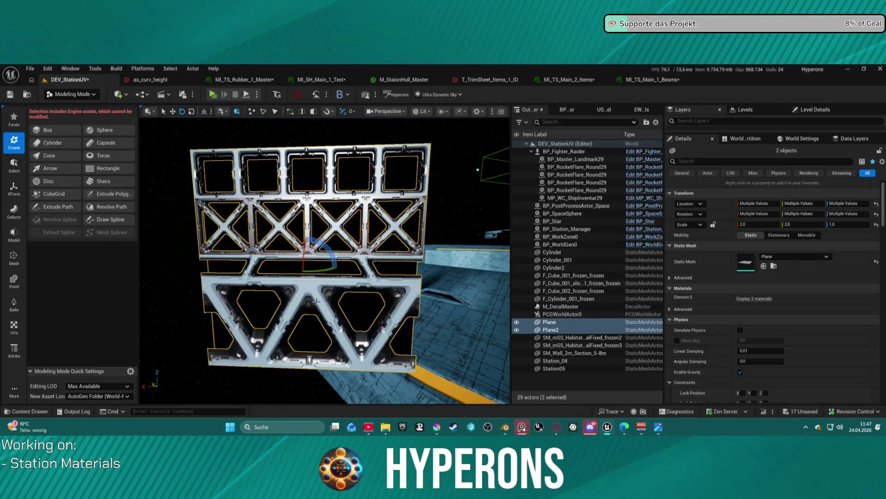
{"action": "mouse_move", "coordinate": [322, 269]}
{"action": "left_mouse_down"}
{"action": "mouse_move", "coordinate": [416, 221]}
{"action": "mouse_move", "coordinate": [341, 240]}
{"action": "left_mouse_up"}
{"action": "key", "text": "f"}
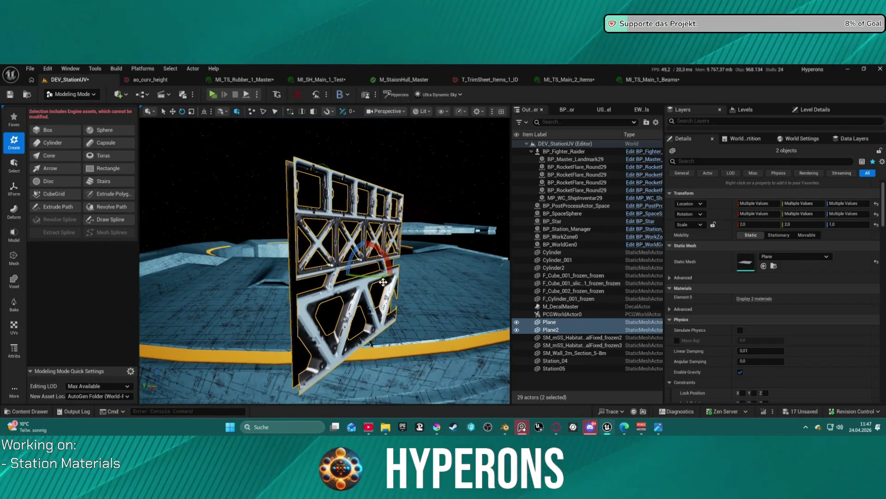
{"action": "left_click_drag", "start_coordinate": [370, 276], "coordinate": [443, 276]}
{"action": "mouse_move", "coordinate": [369, 258]}
{"action": "left_mouse_down"}
{"action": "mouse_move", "coordinate": [259, 259]}
{"action": "mouse_move", "coordinate": [295, 257]}
{"action": "mouse_move", "coordinate": [263, 267]}
{"action": "left_mouse_up"}
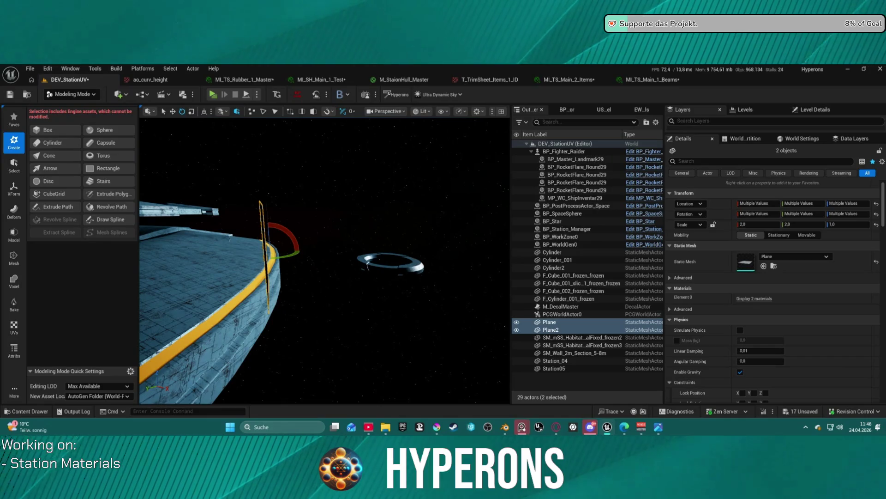
{"action": "key", "text": "f"}
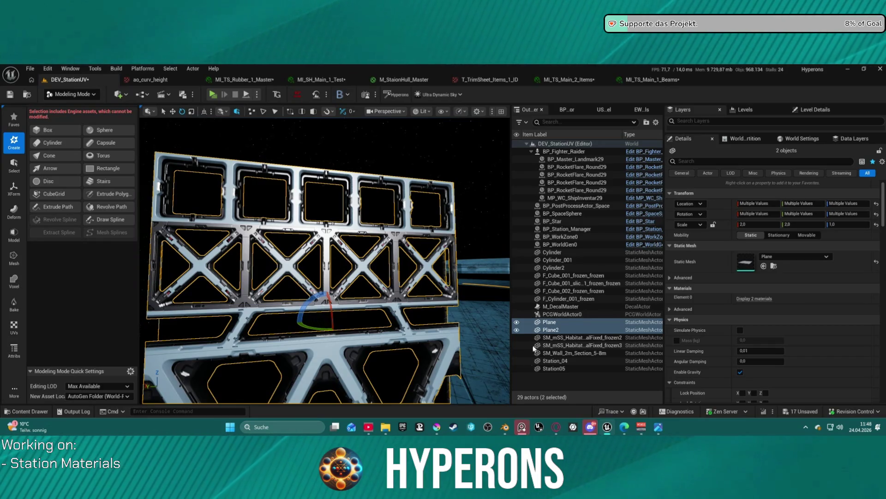
Select only Plane and uncheck Cast Shadow in its Rendering details, filtered by 'shad'.
{"action": "scroll", "coordinate": [772, 335], "scroll_direction": "down", "scroll_amount": 6}
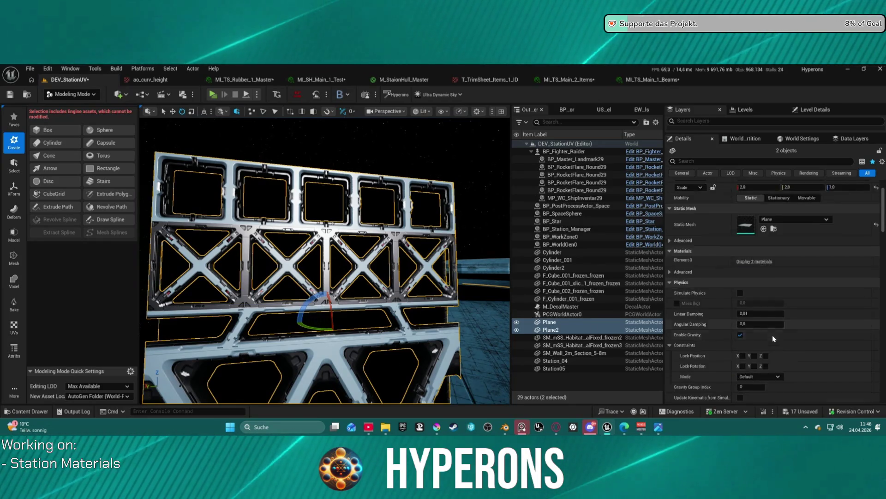
{"action": "scroll", "coordinate": [739, 336], "scroll_direction": "down", "scroll_amount": 8}
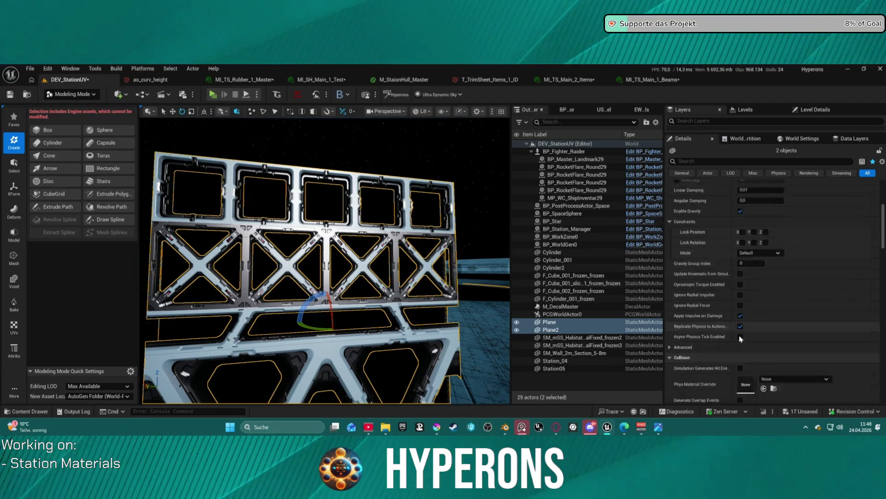
{"action": "scroll", "coordinate": [743, 334], "scroll_direction": "down", "scroll_amount": 2}
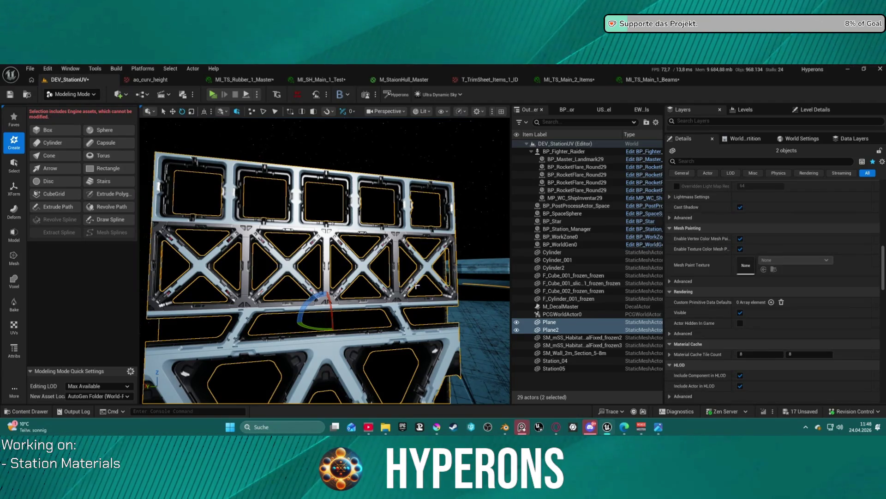
{"action": "left_click", "coordinate": [549, 322]}
{"action": "scroll", "coordinate": [713, 309], "scroll_direction": "down", "scroll_amount": 3}
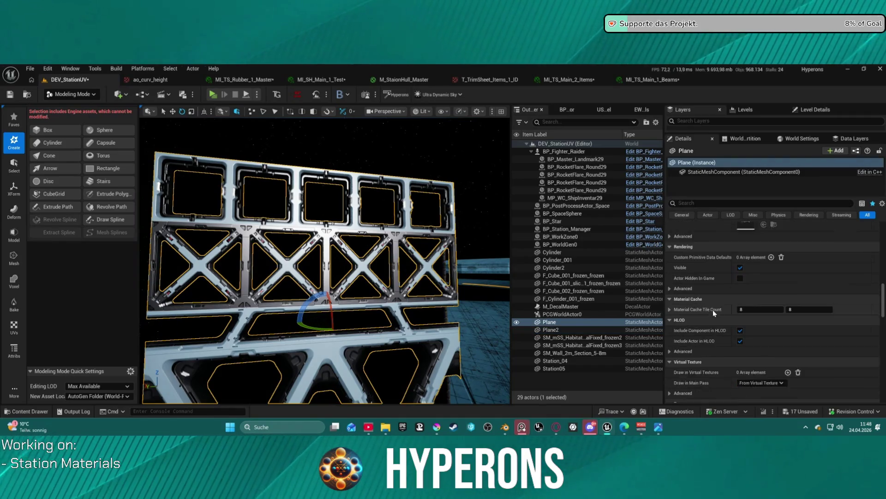
{"action": "left_click", "coordinate": [807, 215]}
{"action": "scroll", "coordinate": [739, 342], "scroll_direction": "up", "scroll_amount": 3}
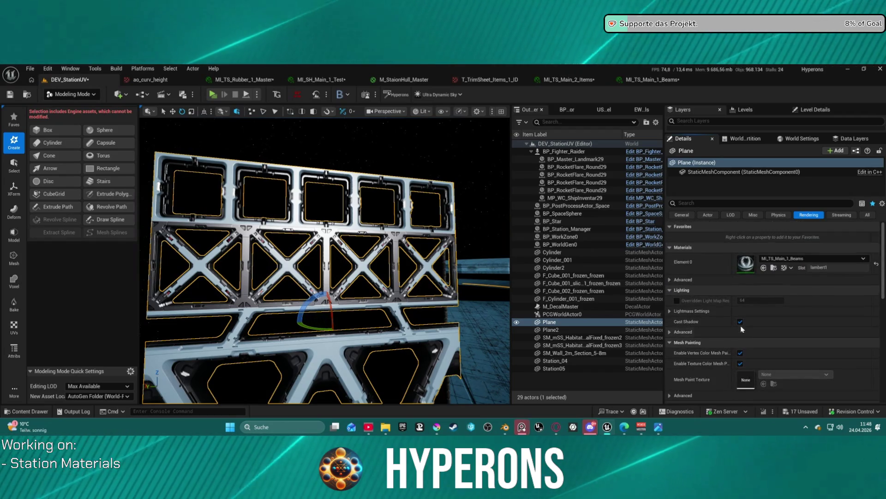
{"action": "type", "text": "shad"}
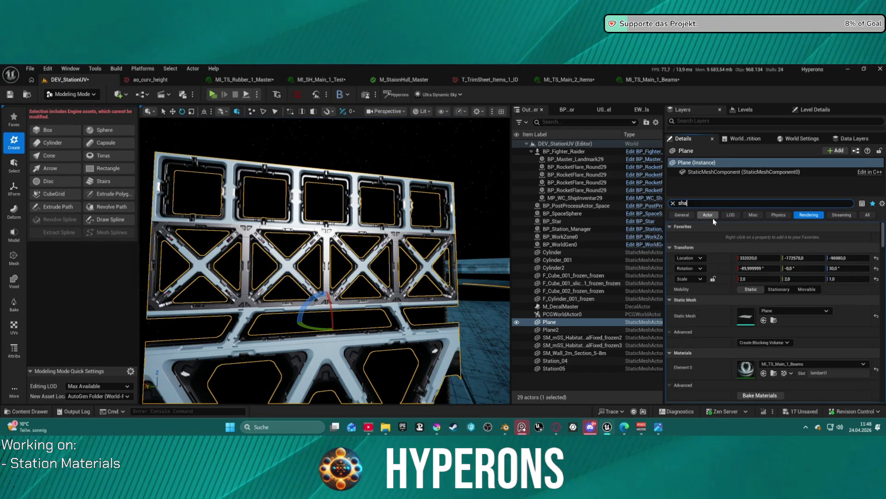
{"action": "left_click", "coordinate": [740, 257]}
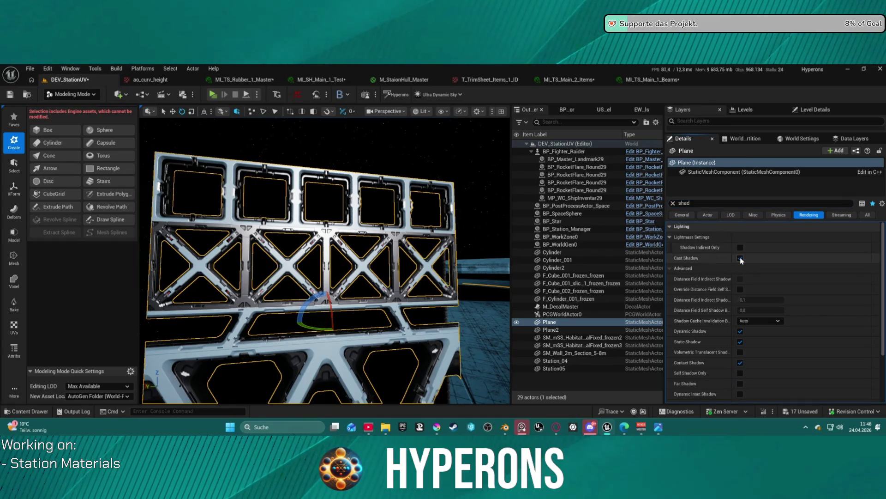
{"action": "scroll", "coordinate": [385, 266], "scroll_direction": "down", "scroll_amount": 5}
{"action": "mouse_move", "coordinate": [385, 266]}
{"action": "left_mouse_down"}
{"action": "mouse_move", "coordinate": [296, 272]}
{"action": "mouse_move", "coordinate": [380, 287]}
{"action": "left_mouse_up"}
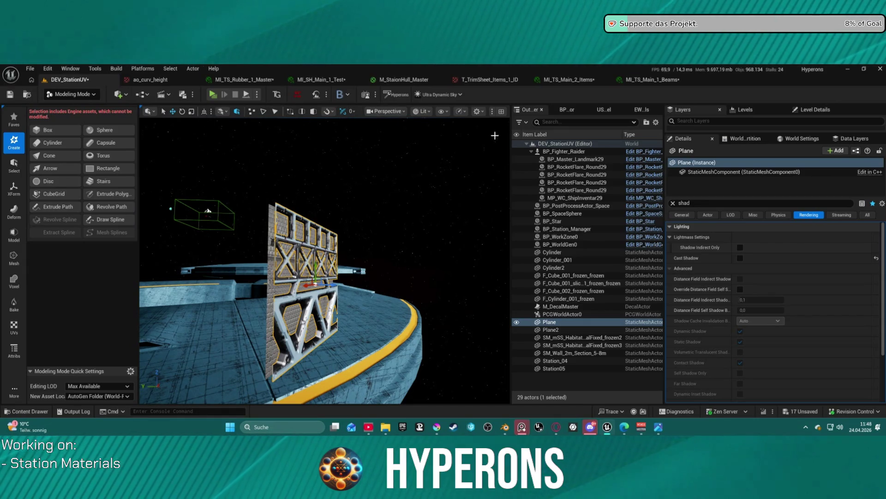
Switch the editor to Selection Mode and set grid snapping to 1.
{"action": "left_click", "coordinate": [72, 97]}
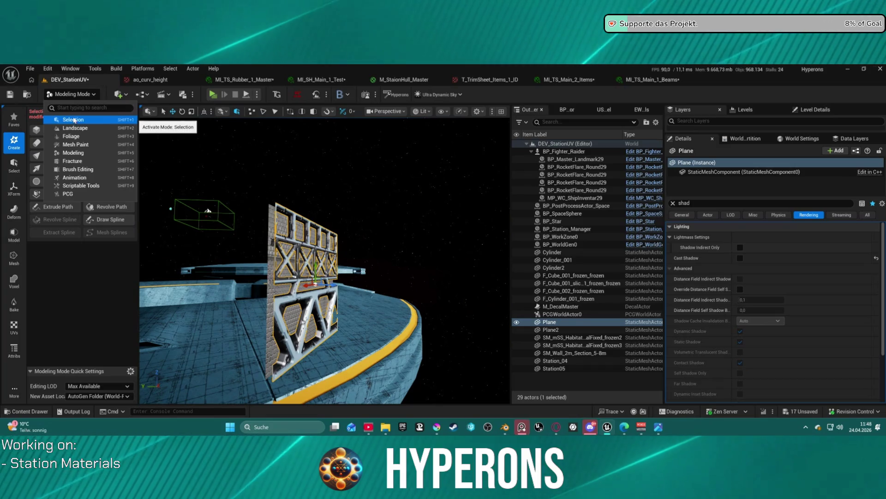
{"action": "left_click", "coordinate": [74, 123]}
{"action": "left_click_drag", "start_coordinate": [309, 213], "coordinate": [237, 150]}
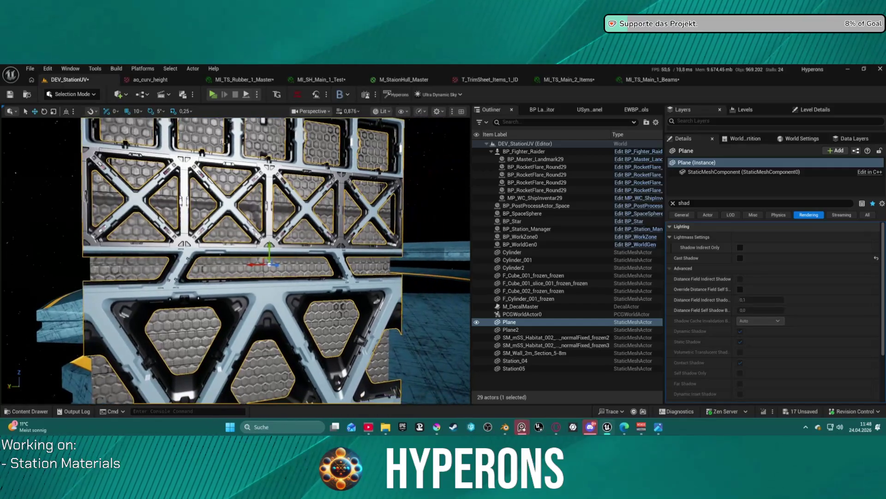
{"action": "left_click", "coordinate": [137, 111]}
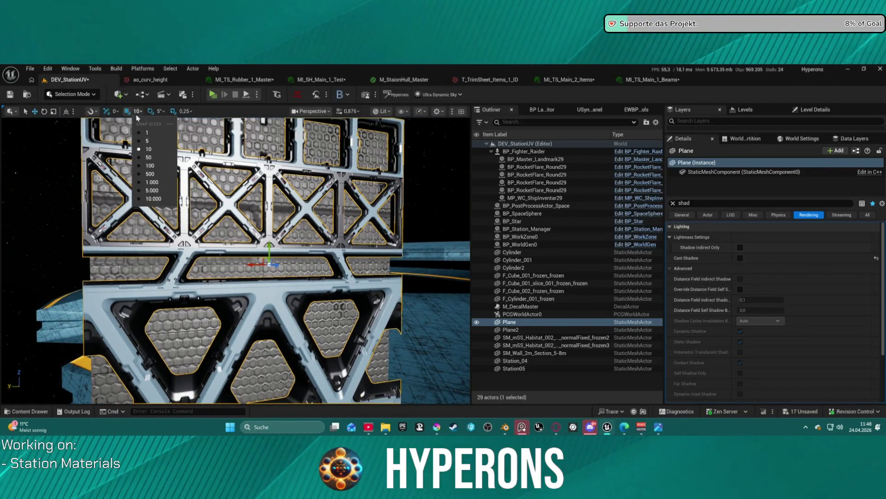
{"action": "left_click", "coordinate": [149, 132]}
Frame the wall Plane and fly in and out to inspect it closely.
{"action": "mouse_move", "coordinate": [208, 194]}
{"action": "left_mouse_down"}
{"action": "mouse_move", "coordinate": [264, 234]}
{"action": "mouse_move", "coordinate": [247, 245]}
{"action": "left_mouse_up"}
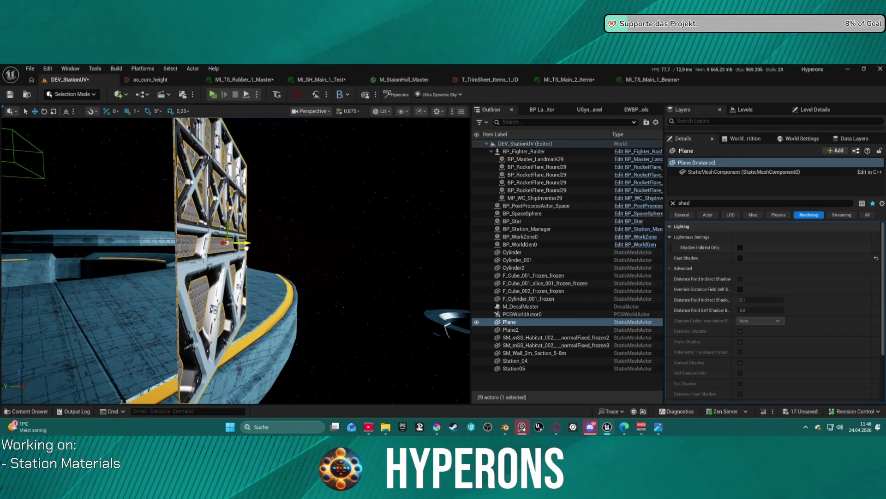
{"action": "key", "text": "f"}
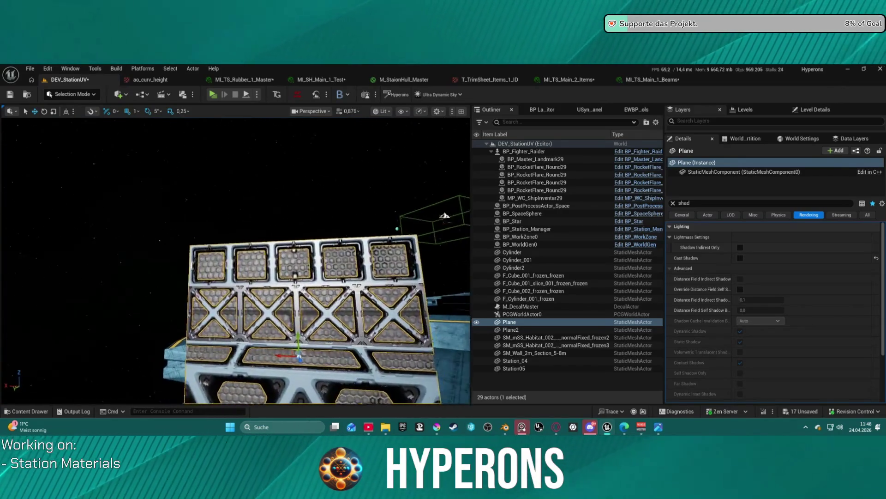
{"action": "key", "text": "s"}
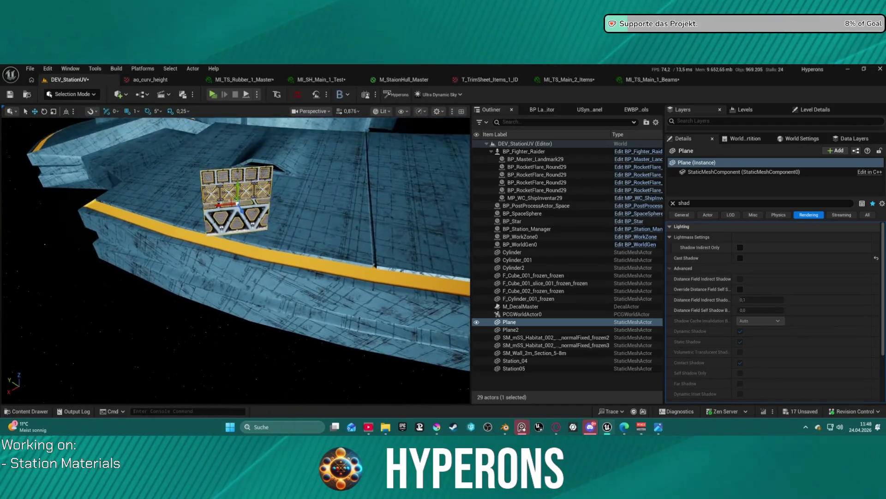
{"action": "scroll", "coordinate": [236, 259], "scroll_direction": "down", "scroll_amount": 2}
{"action": "key", "text": "w"}
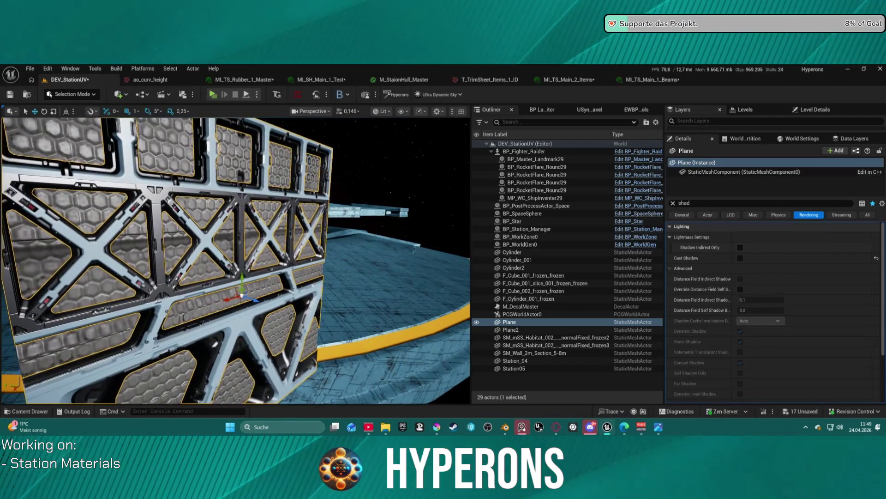
{"action": "scroll", "coordinate": [236, 259], "scroll_direction": "down", "scroll_amount": 2}
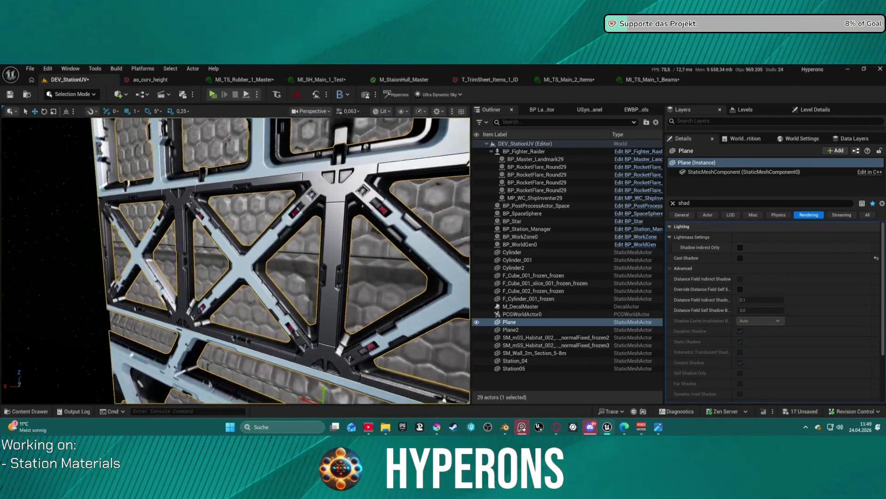
{"action": "key", "text": "w"}
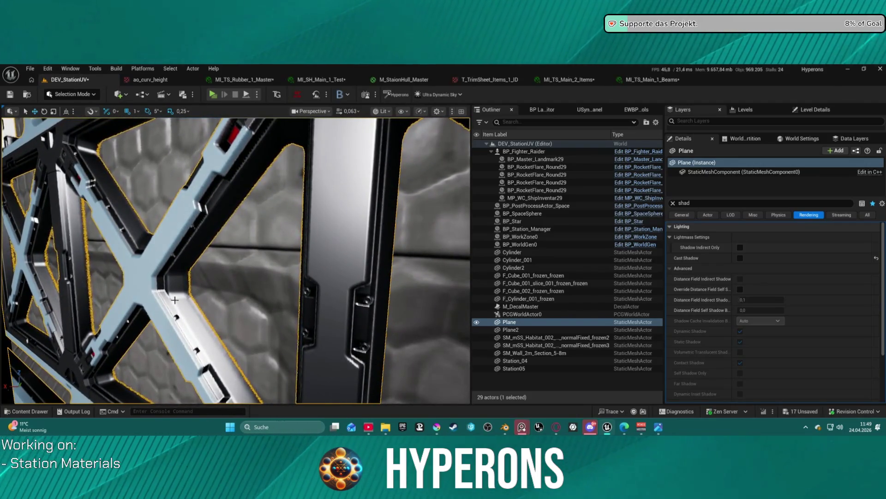
{"action": "mouse_move", "coordinate": [235, 259]}
{"action": "left_mouse_down"}
{"action": "mouse_move", "coordinate": [259, 258]}
{"action": "mouse_move", "coordinate": [203, 259]}
{"action": "mouse_move", "coordinate": [250, 245]}
{"action": "left_mouse_up"}
{"action": "key", "text": "s"}
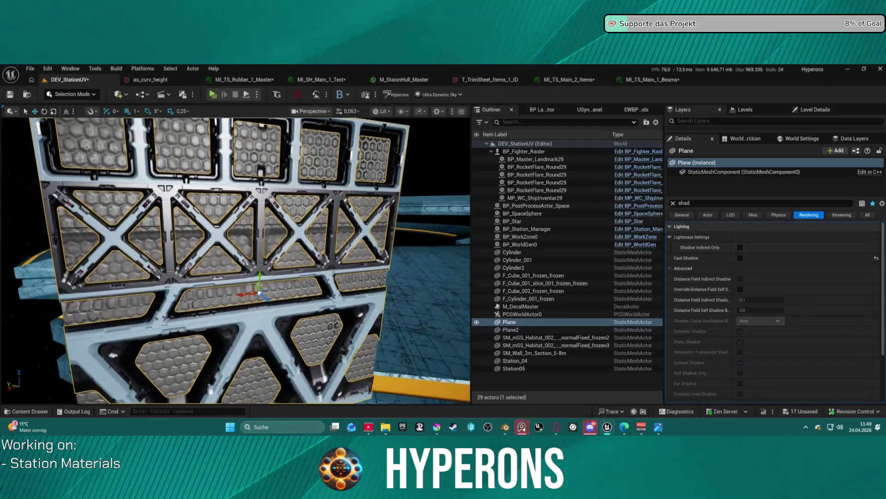
{"action": "key", "text": "w"}
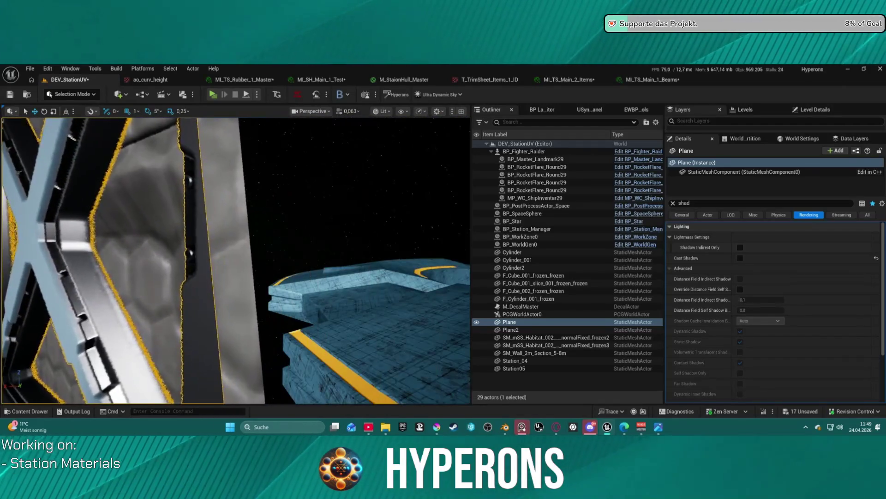
{"action": "key", "text": "s"}
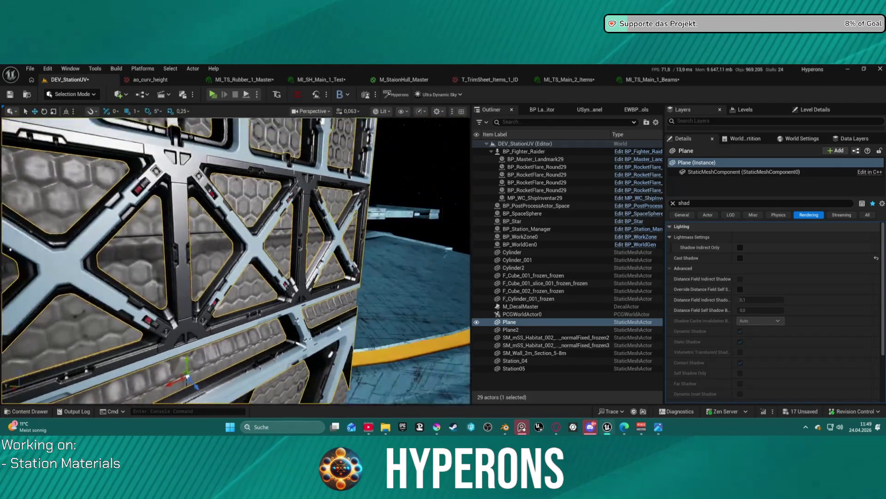
View the wall panel obliquely and head-on, then switch over to Opera.
{"action": "key", "text": "a"}
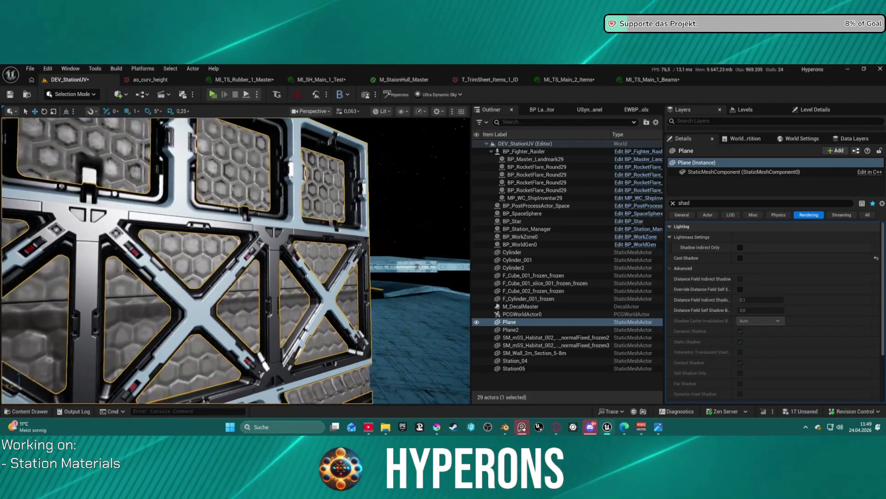
{"action": "key", "text": "a"}
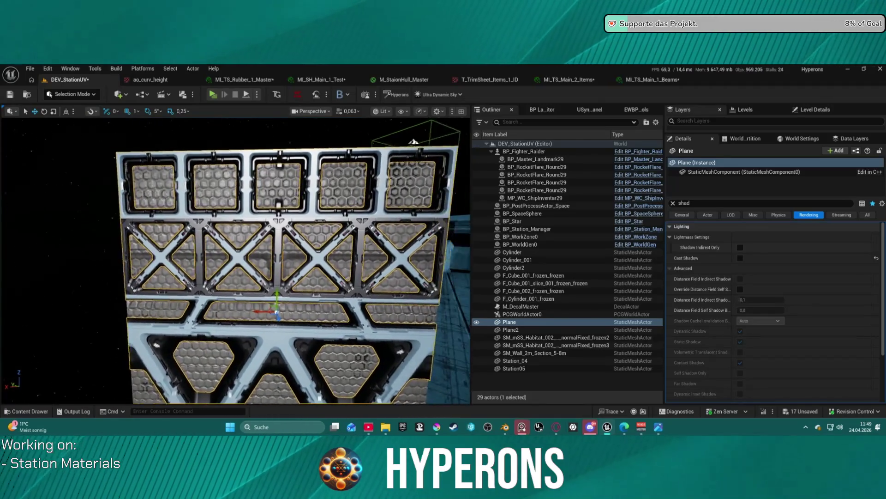
{"action": "key", "text": "d"}
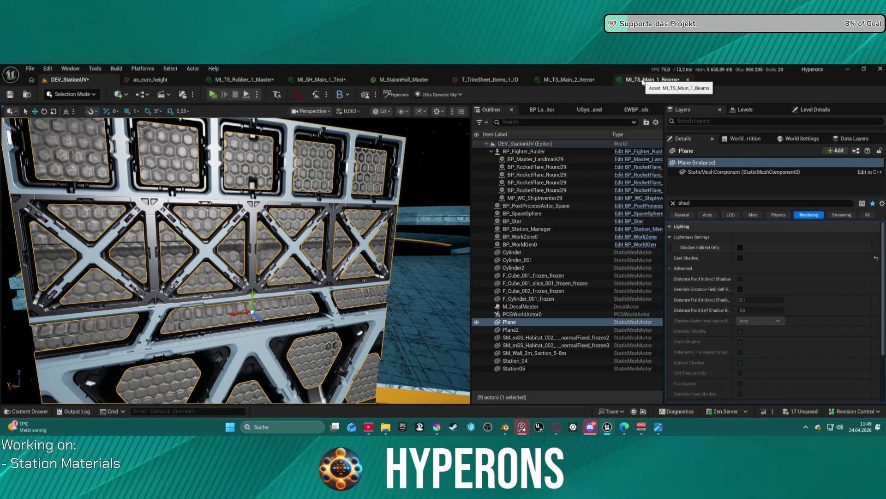
{"action": "key", "text": "a"}
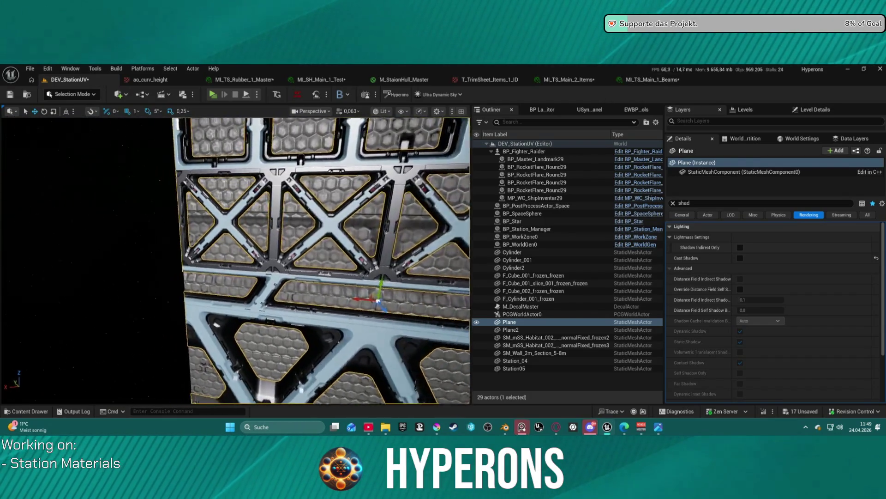
{"action": "key", "text": "d"}
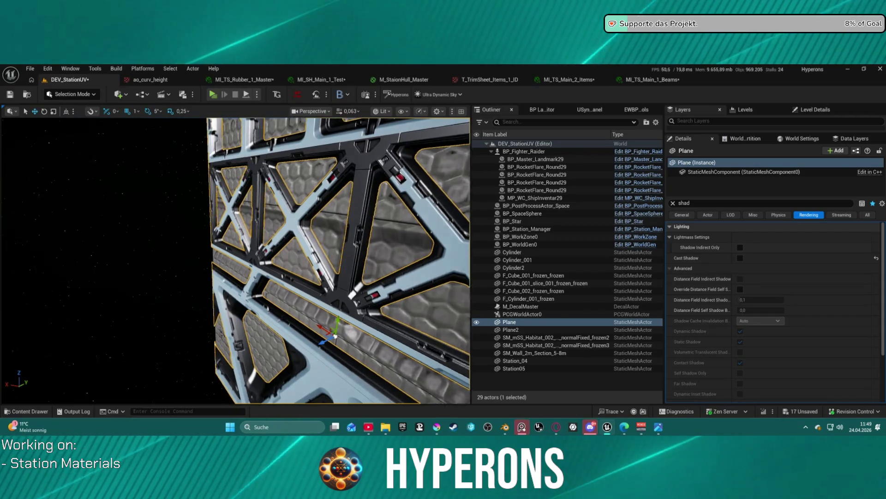
{"action": "key", "text": "a"}
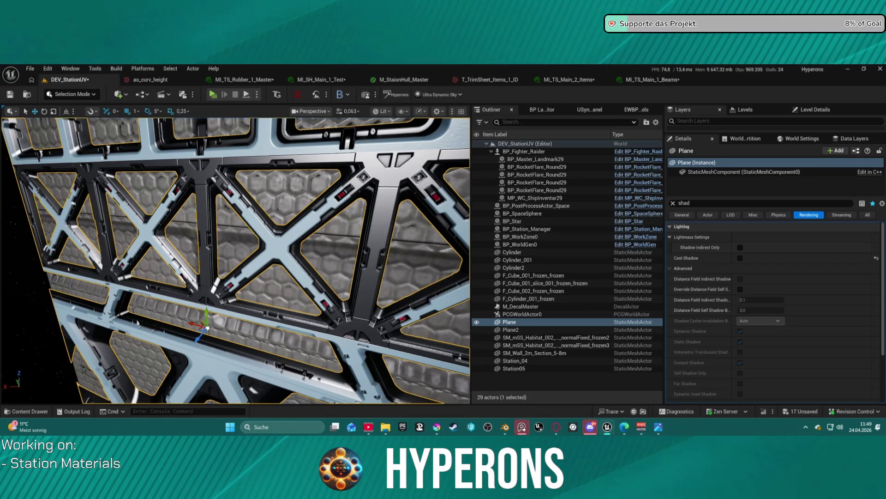
{"action": "left_click_drag", "start_coordinate": [293, 223], "coordinate": [298, 212]}
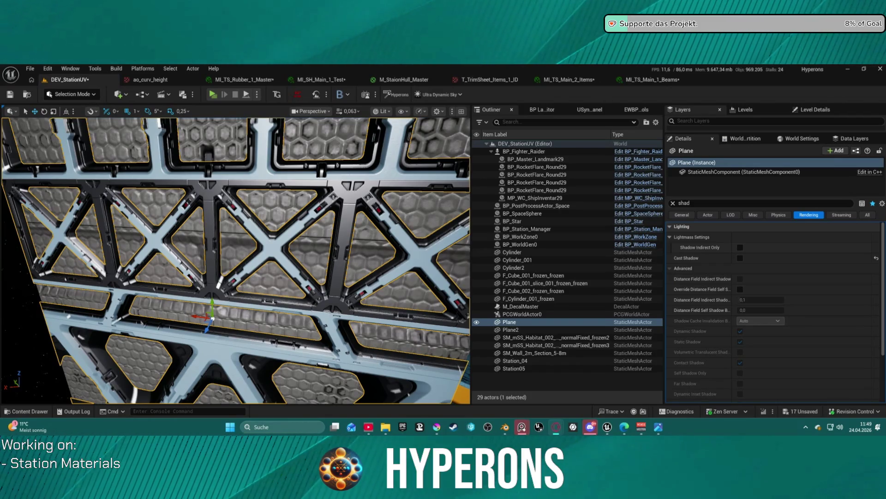
{"action": "key", "text": "alt+Tab"}
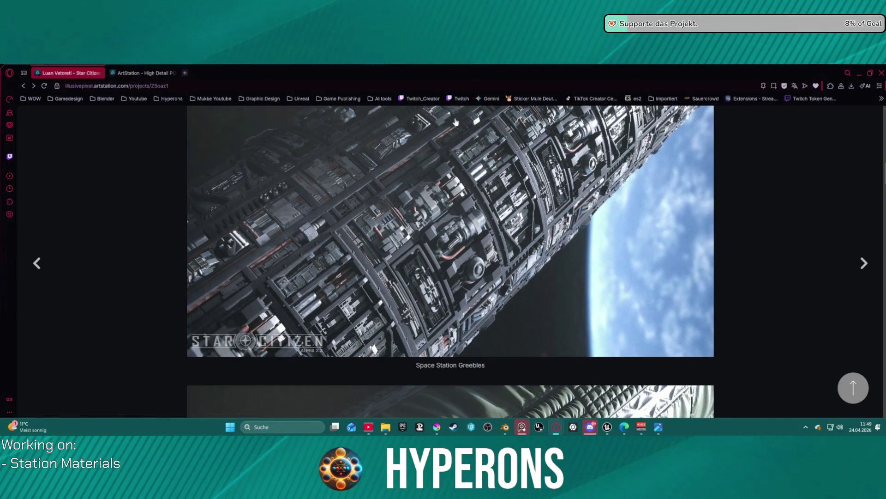
Scroll through the images on the other ArtStation page.
{"action": "left_click", "coordinate": [148, 77]}
{"action": "scroll", "coordinate": [465, 268], "scroll_direction": "up", "scroll_amount": 3}
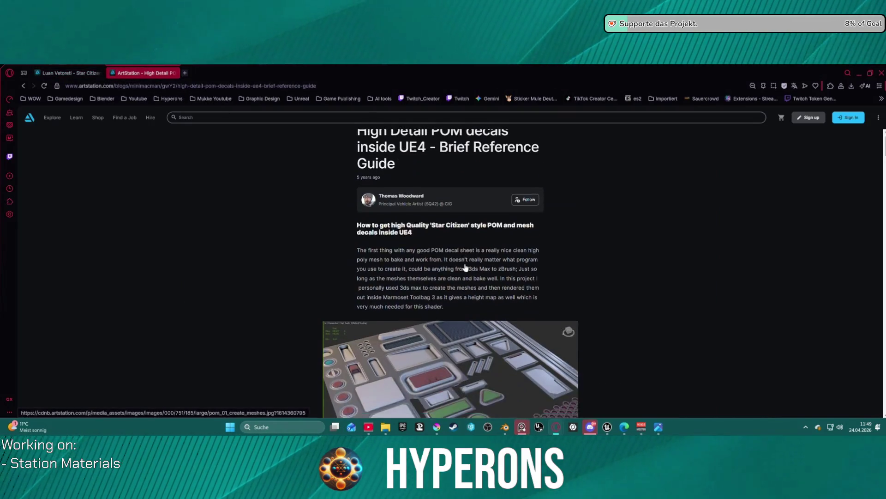
{"action": "scroll", "coordinate": [462, 310], "scroll_direction": "down", "scroll_amount": 3}
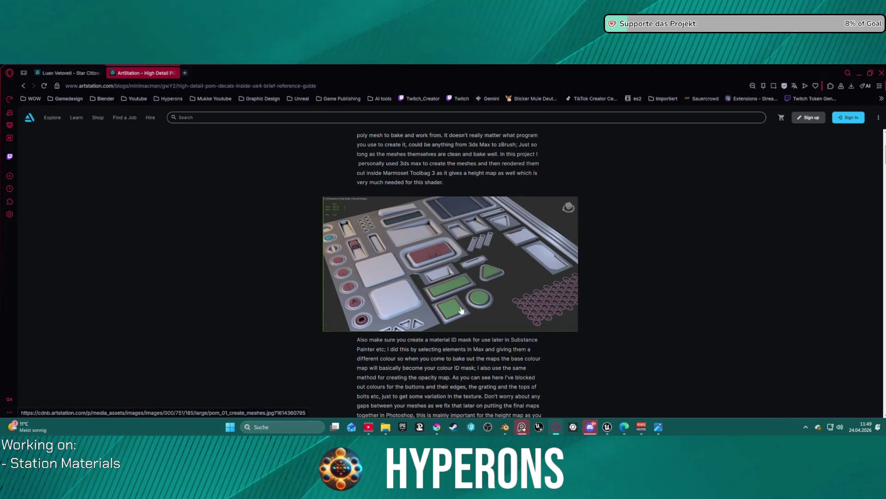
{"action": "scroll", "coordinate": [461, 310], "scroll_direction": "down", "scroll_amount": 10}
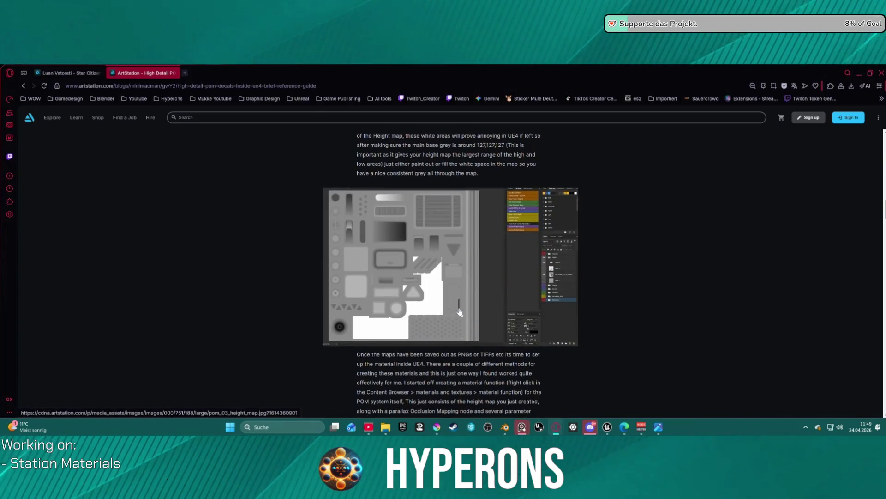
{"action": "scroll", "coordinate": [459, 310], "scroll_direction": "down", "scroll_amount": 12}
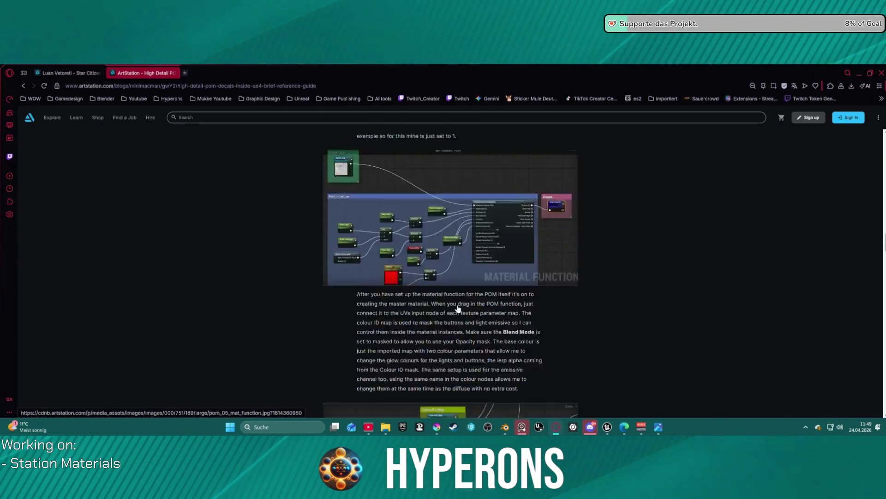
{"action": "scroll", "coordinate": [458, 309], "scroll_direction": "down", "scroll_amount": 3}
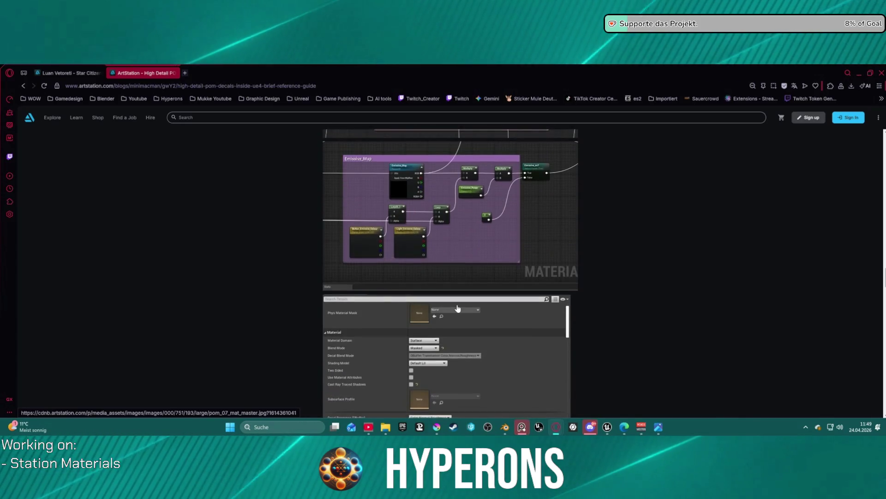
{"action": "scroll", "coordinate": [457, 295], "scroll_direction": "up", "scroll_amount": 20}
{"action": "scroll", "coordinate": [458, 282], "scroll_direction": "up", "scroll_amount": 10}
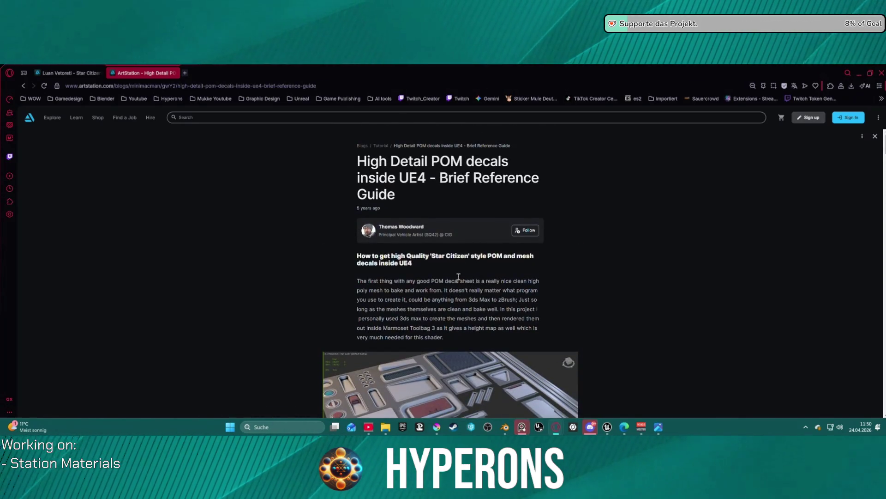
{"action": "scroll", "coordinate": [447, 247], "scroll_direction": "down", "scroll_amount": 5}
{"action": "scroll", "coordinate": [447, 247], "scroll_direction": "down", "scroll_amount": 2}
{"action": "scroll", "coordinate": [446, 257], "scroll_direction": "up", "scroll_amount": 3}
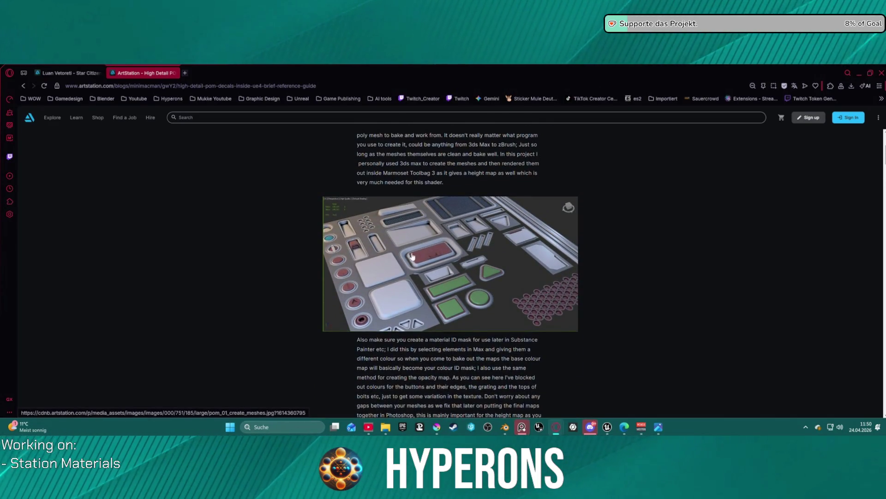
Browse the Star Citizen portfolio's POM Decal Sheet images, then return to the POM decals blog.
{"action": "left_click", "coordinate": [69, 73]}
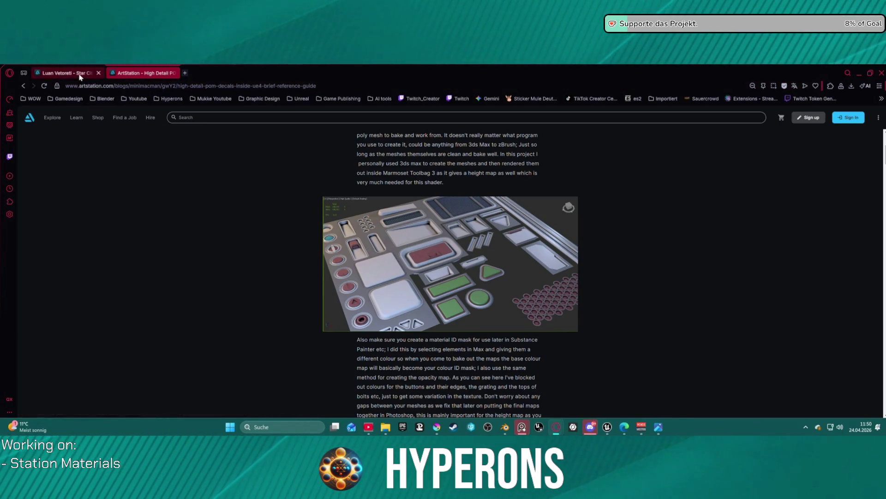
{"action": "scroll", "coordinate": [465, 301], "scroll_direction": "down", "scroll_amount": 5}
{"action": "scroll", "coordinate": [466, 301], "scroll_direction": "down", "scroll_amount": 15}
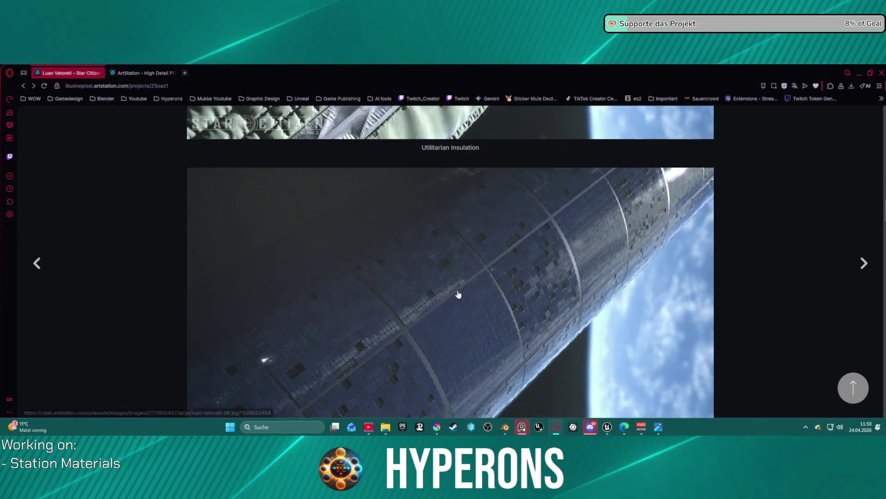
{"action": "scroll", "coordinate": [442, 262], "scroll_direction": "up", "scroll_amount": 3}
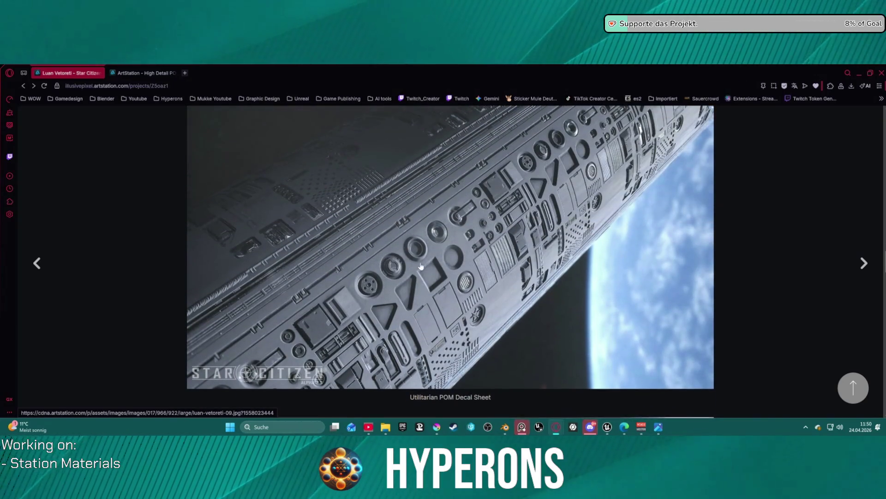
{"action": "right_click", "coordinate": [460, 229]}
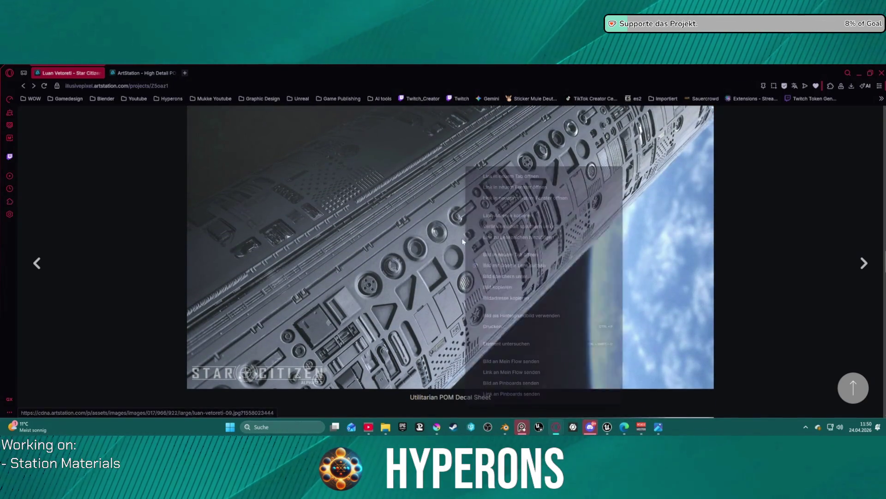
{"action": "key", "text": "Escape"}
{"action": "scroll", "coordinate": [443, 269], "scroll_direction": "down", "scroll_amount": 1}
{"action": "scroll", "coordinate": [443, 269], "scroll_direction": "down", "scroll_amount": 10}
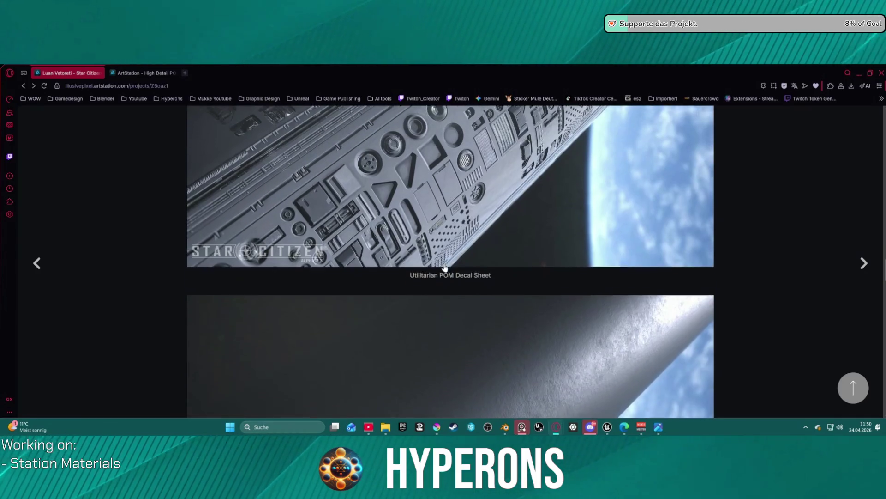
{"action": "scroll", "coordinate": [446, 275], "scroll_direction": "down", "scroll_amount": 12}
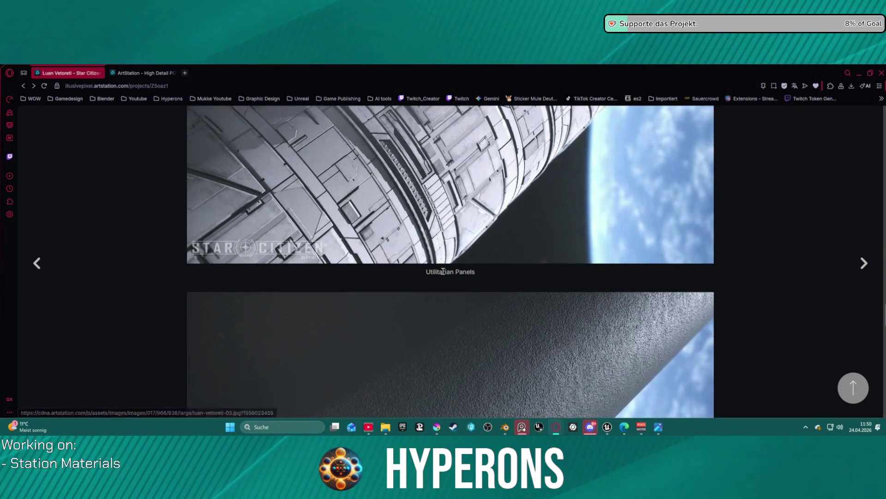
{"action": "scroll", "coordinate": [442, 270], "scroll_direction": "down", "scroll_amount": 1}
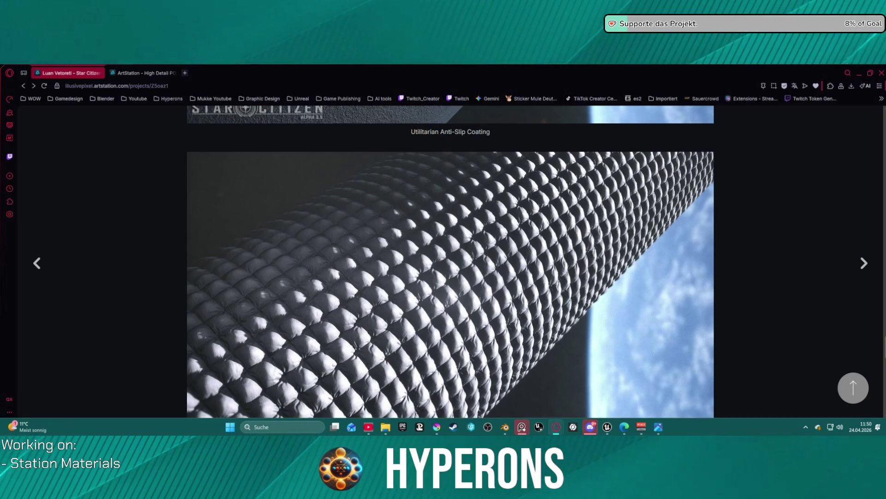
{"action": "left_click", "coordinate": [141, 76]}
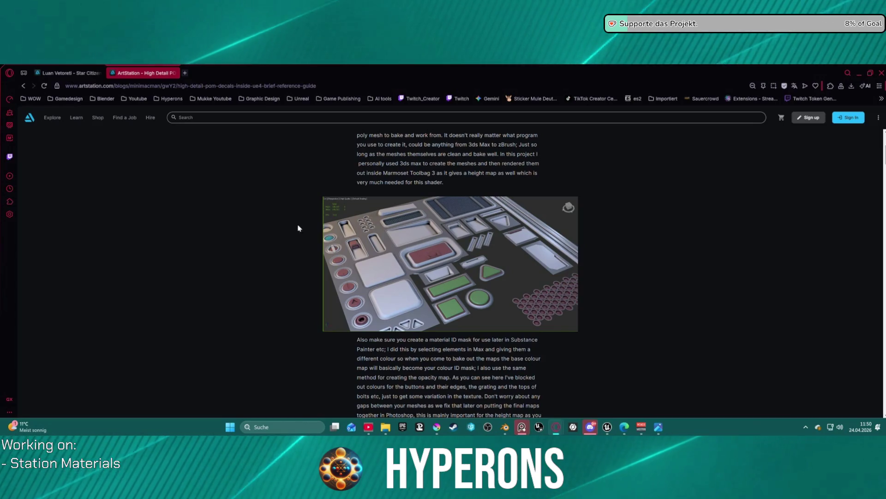
Bring the Hyperons - Unreal Editor window back from the taskbar preview.
{"action": "mouse_move", "coordinate": [607, 427]}
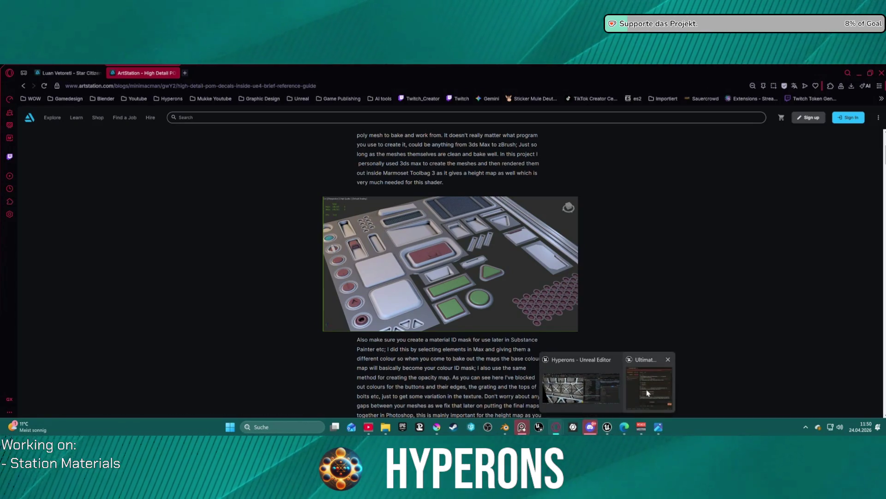
{"action": "left_click", "coordinate": [581, 383]}
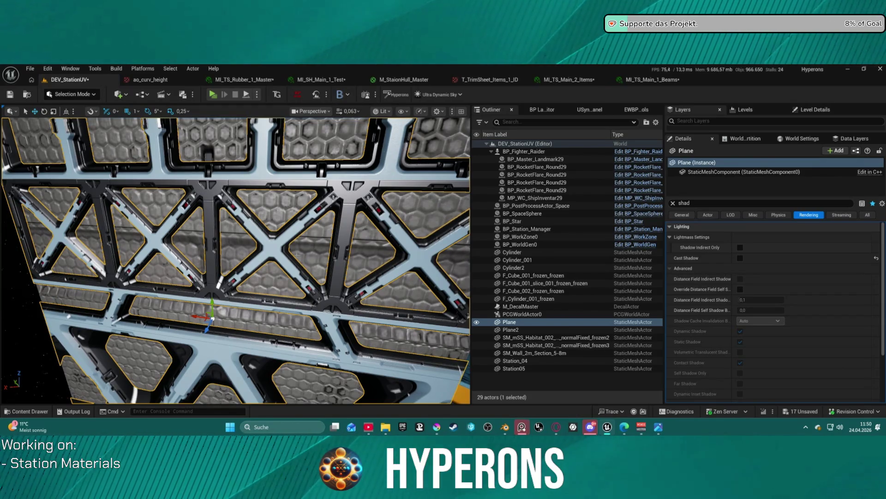
{"action": "key", "text": "f"}
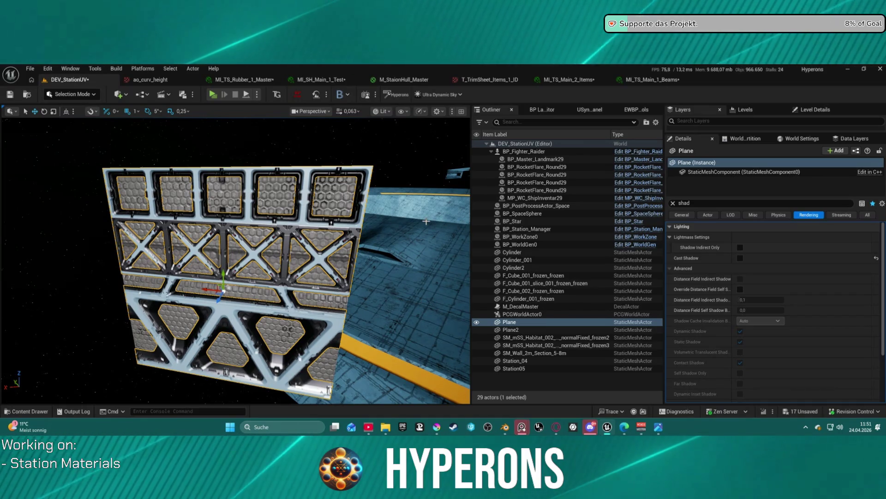
{"action": "mouse_move", "coordinate": [231, 258]}
{"action": "left_mouse_down"}
{"action": "mouse_move", "coordinate": [369, 258]}
{"action": "mouse_move", "coordinate": [289, 251]}
{"action": "mouse_move", "coordinate": [324, 252]}
{"action": "left_mouse_up"}
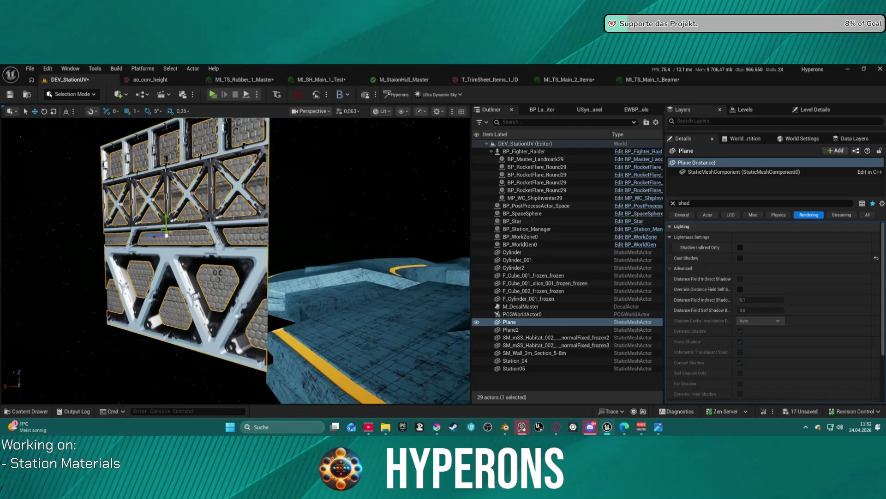
{"action": "left_click_drag", "start_coordinate": [323, 251], "coordinate": [337, 252]}
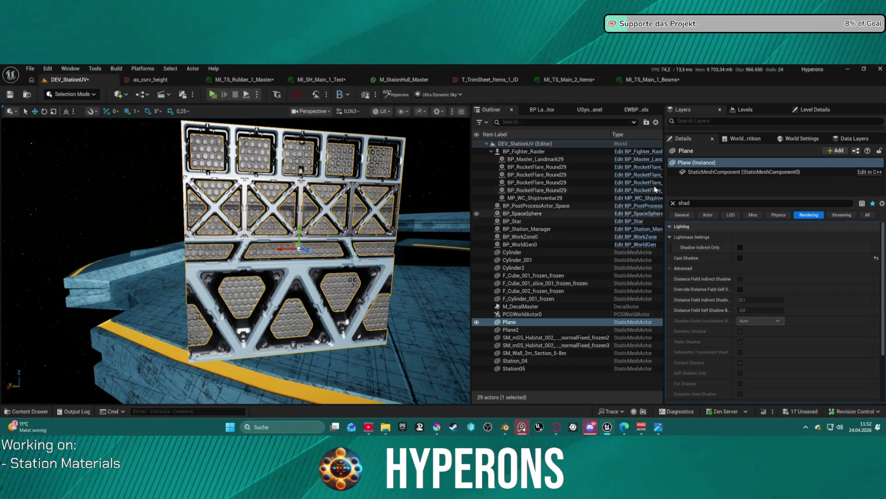
{"action": "left_click", "coordinate": [653, 79]}
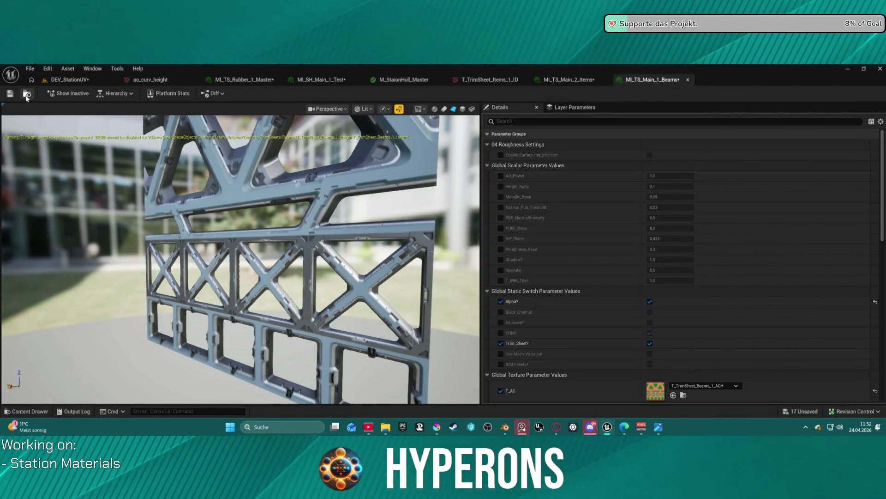
Select MI_TS_Main_1_Plates in the Main_1 materials folder and go back to DEV_StationUV.
{"action": "left_click", "coordinate": [26, 95]}
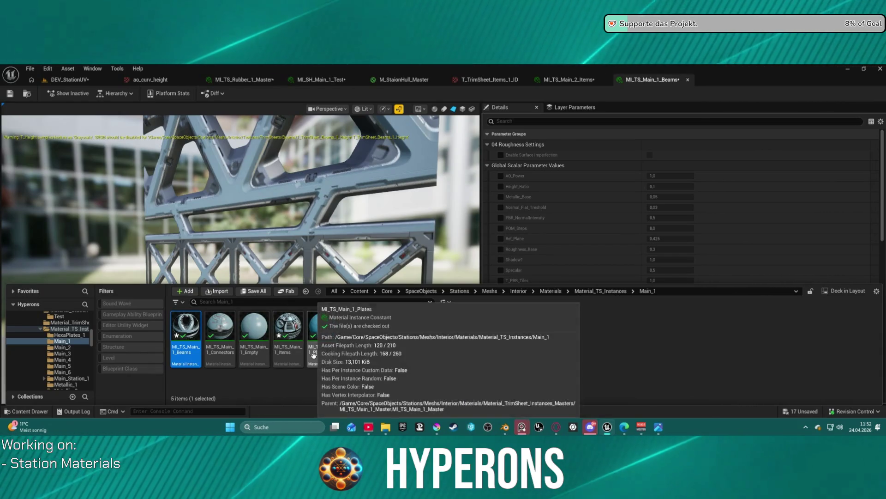
{"action": "left_click", "coordinate": [322, 332]}
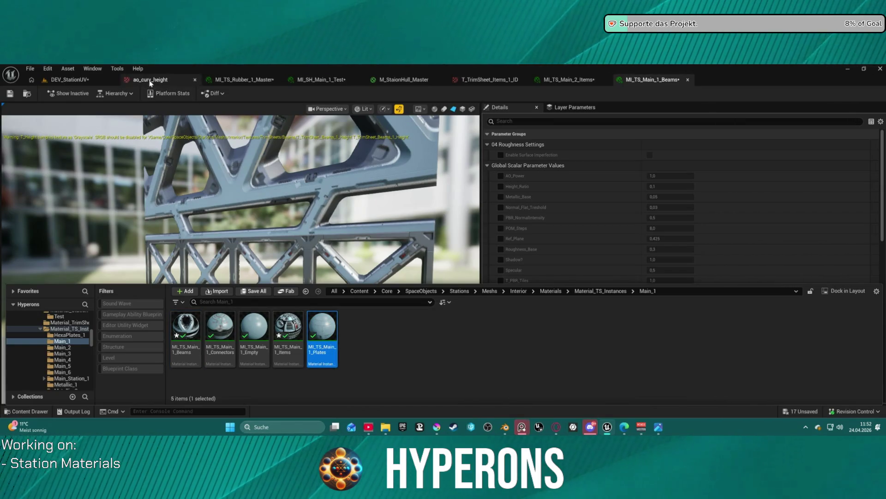
{"action": "left_click", "coordinate": [69, 79]}
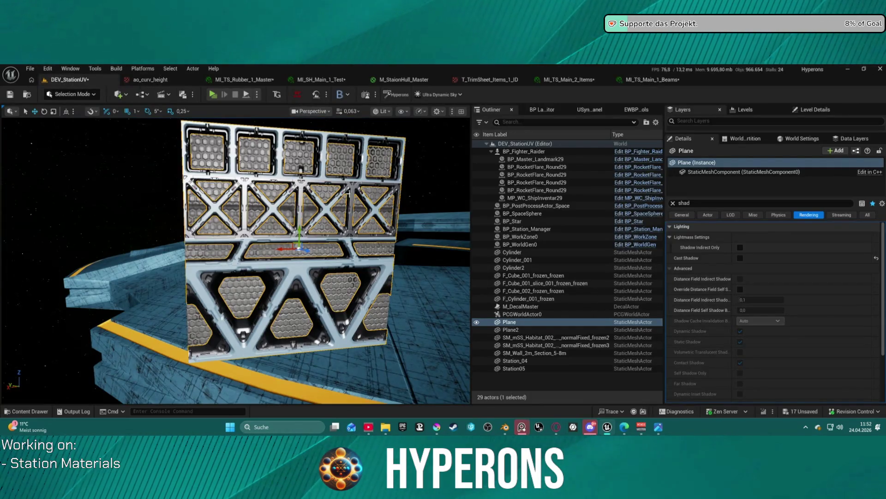
{"action": "left_click_drag", "start_coordinate": [165, 152], "coordinate": [116, 157]}
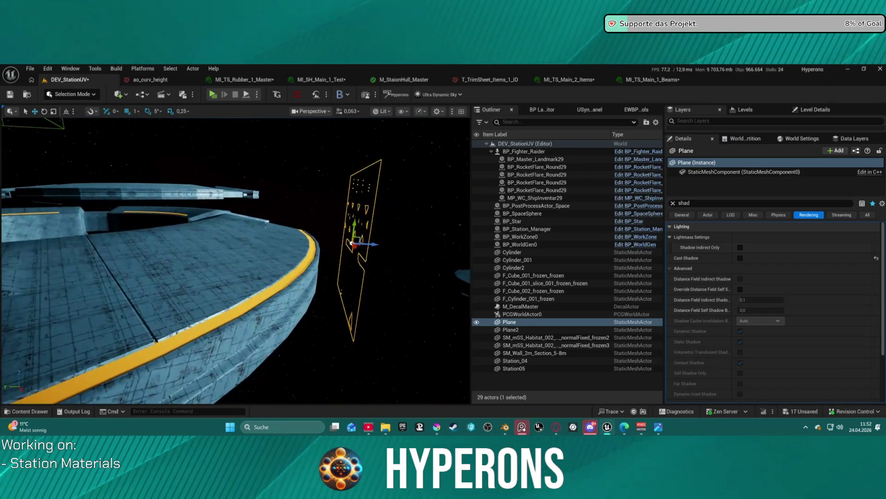
Select Plane2 and assign MI_TS_Main_1_Plates to its Element 0 material slot.
{"action": "left_click", "coordinate": [361, 200]}
{"action": "left_click_drag", "start_coordinate": [410, 201], "coordinate": [416, 199]}
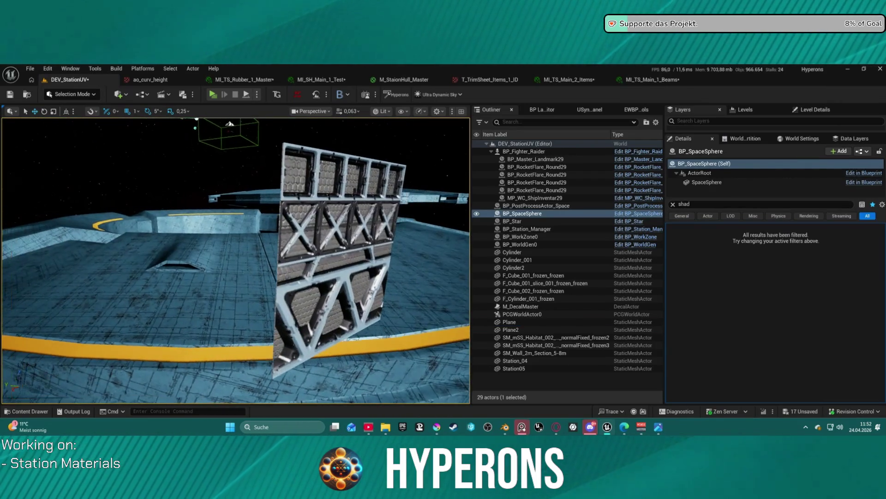
{"action": "left_click", "coordinate": [311, 171]}
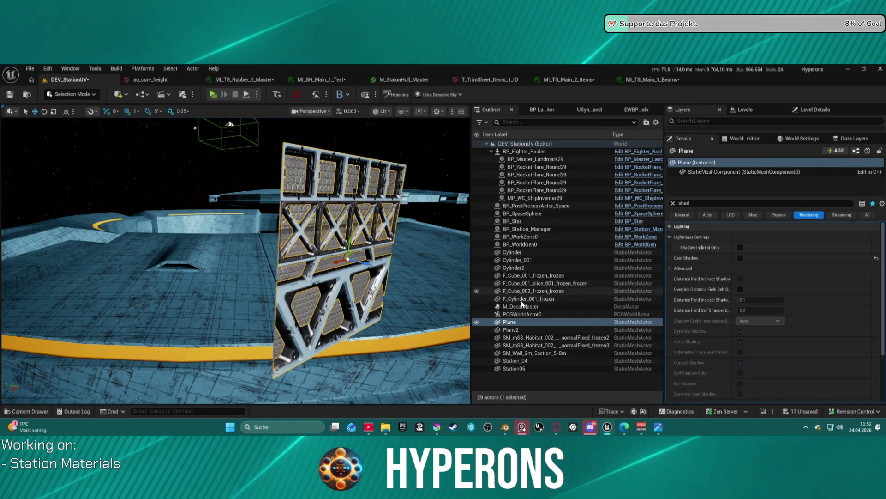
{"action": "left_click", "coordinate": [509, 329]}
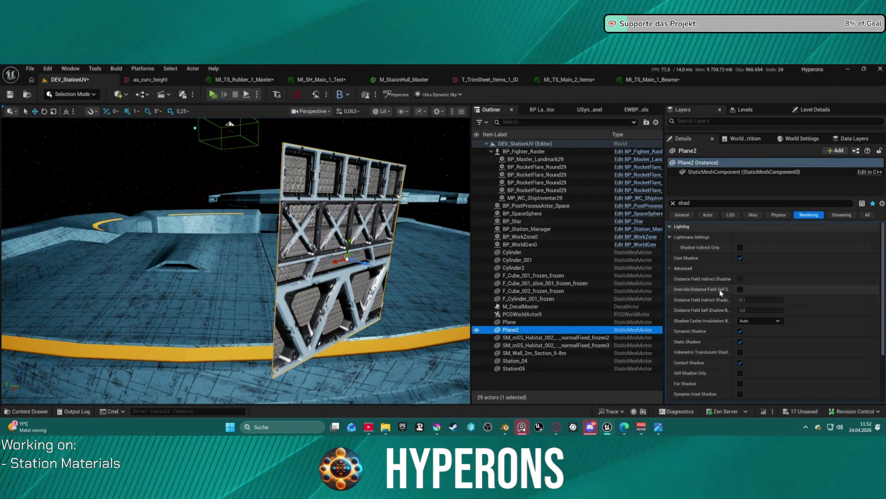
{"action": "left_click", "coordinate": [682, 215]}
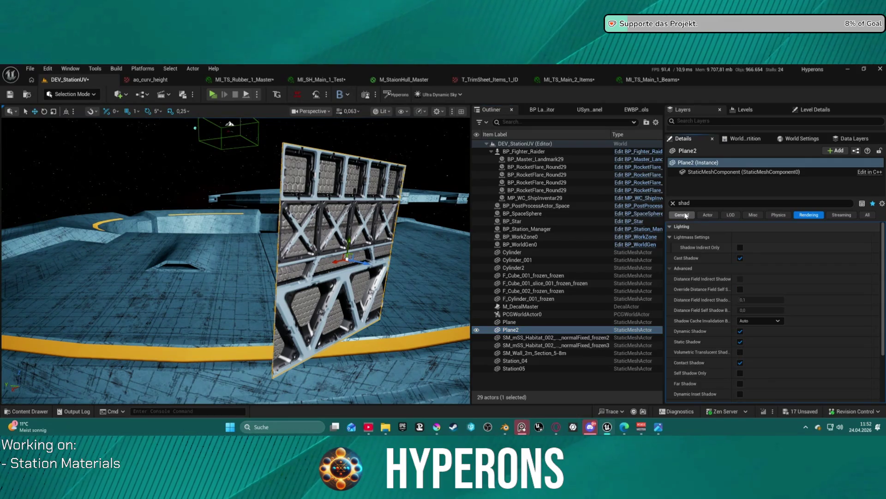
{"action": "left_click", "coordinate": [673, 203]}
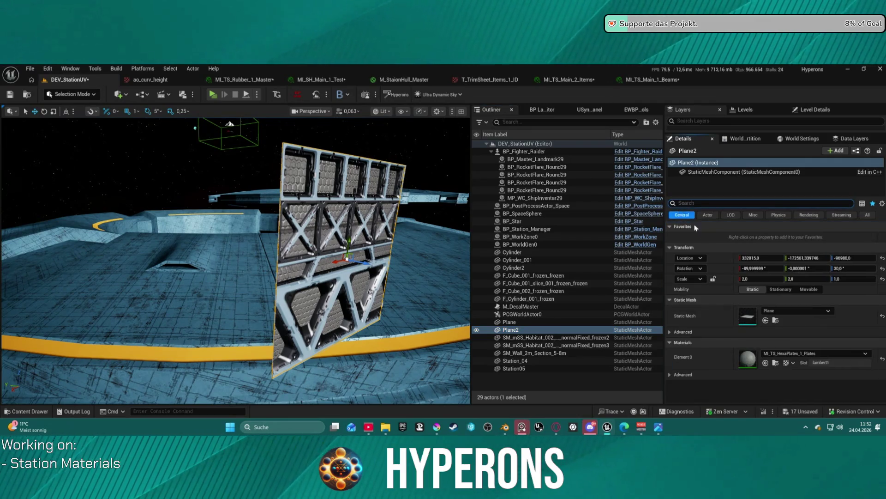
{"action": "left_click", "coordinate": [765, 363]}
{"action": "key", "text": "f"}
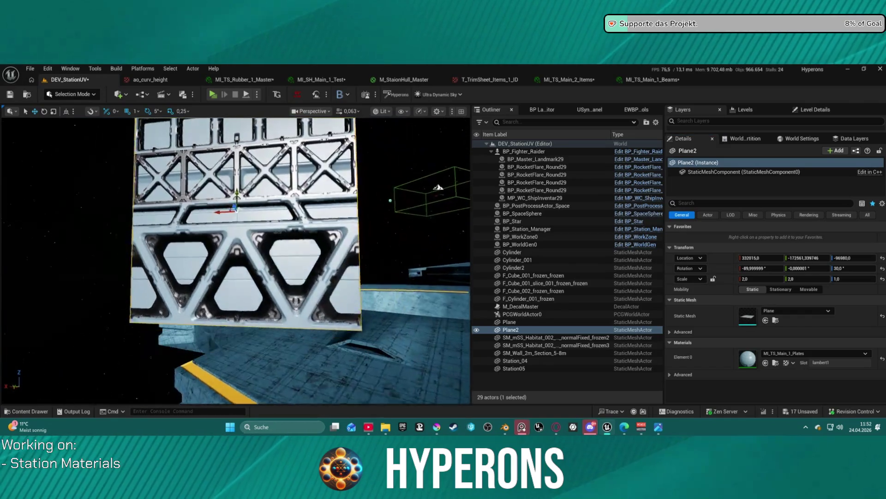
{"action": "mouse_move", "coordinate": [385, 171]}
{"action": "left_mouse_down"}
{"action": "mouse_move", "coordinate": [452, 174]}
{"action": "mouse_move", "coordinate": [378, 176]}
{"action": "left_mouse_up"}
{"action": "left_click_drag", "start_coordinate": [415, 289], "coordinate": [424, 289]}
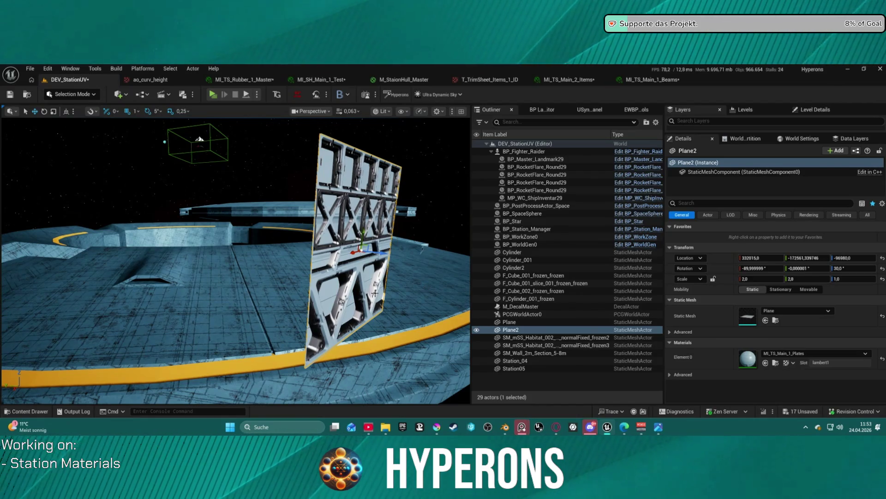
{"action": "mouse_move", "coordinate": [390, 291]}
{"action": "left_mouse_down"}
{"action": "mouse_move", "coordinate": [341, 263]}
{"action": "mouse_move", "coordinate": [377, 230]}
{"action": "mouse_move", "coordinate": [397, 180]}
{"action": "mouse_move", "coordinate": [397, 224]}
{"action": "mouse_move", "coordinate": [374, 212]}
{"action": "mouse_move", "coordinate": [365, 222]}
{"action": "left_mouse_up"}
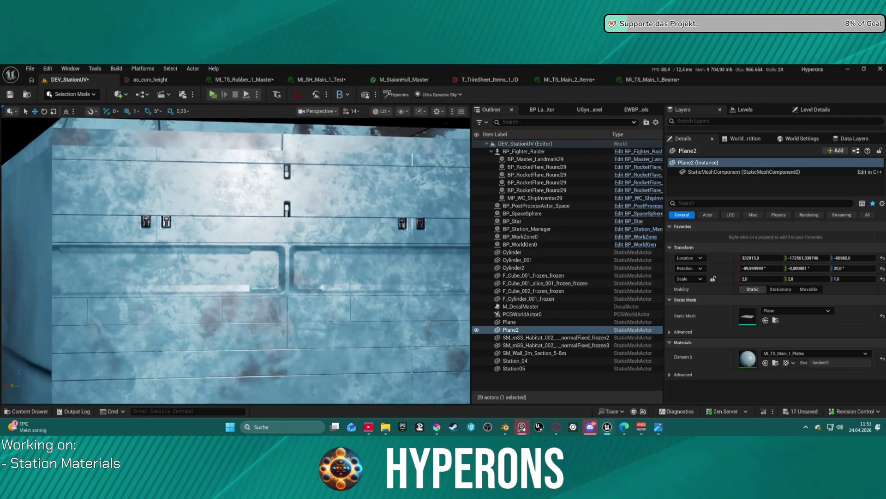
{"action": "scroll", "coordinate": [236, 260], "scroll_direction": "down", "scroll_amount": 2}
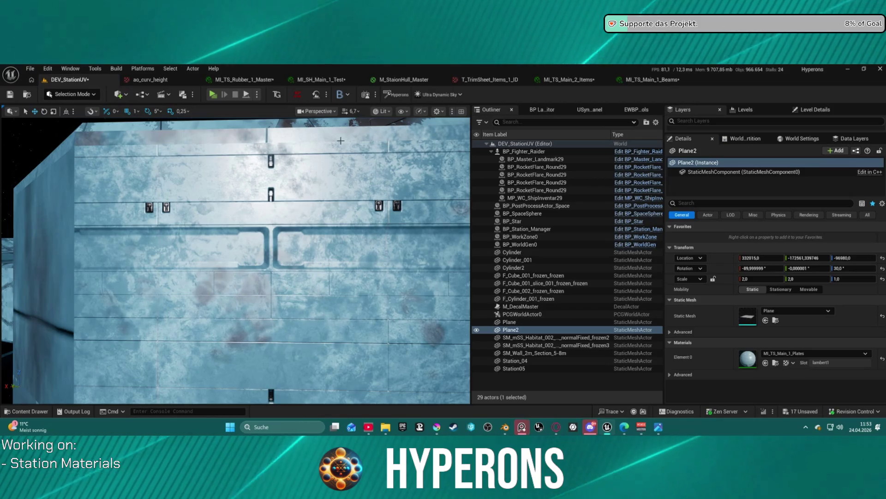
{"action": "mouse_move", "coordinate": [351, 351]}
{"action": "left_mouse_down"}
{"action": "mouse_move", "coordinate": [358, 358]}
{"action": "mouse_move", "coordinate": [462, 300]}
{"action": "mouse_move", "coordinate": [283, 262]}
{"action": "mouse_move", "coordinate": [240, 236]}
{"action": "left_mouse_up"}
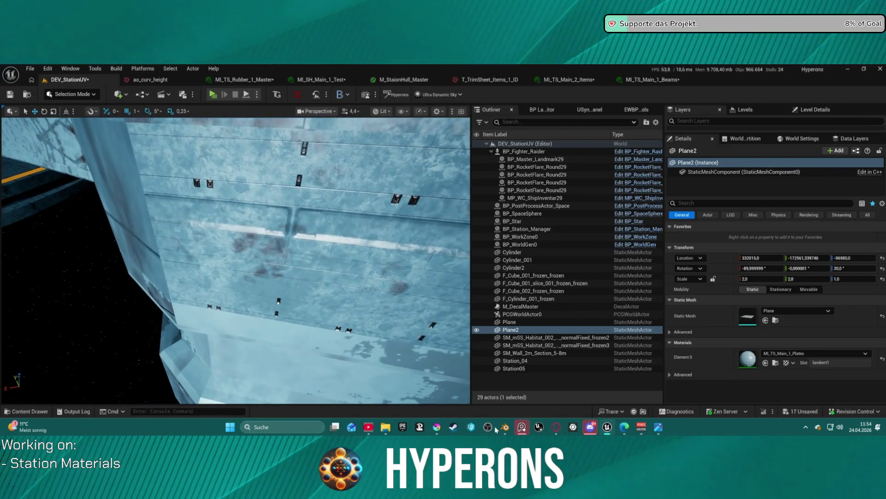
{"action": "left_click", "coordinate": [497, 80]}
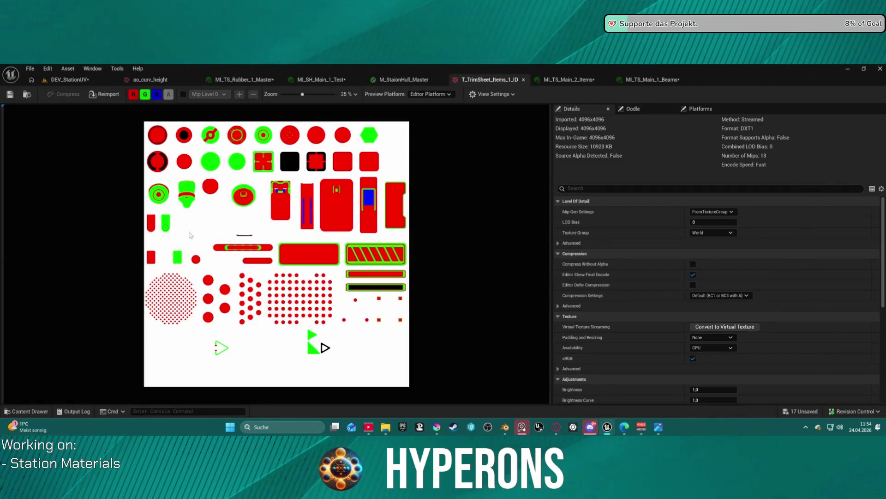
{"action": "left_click", "coordinate": [640, 82]}
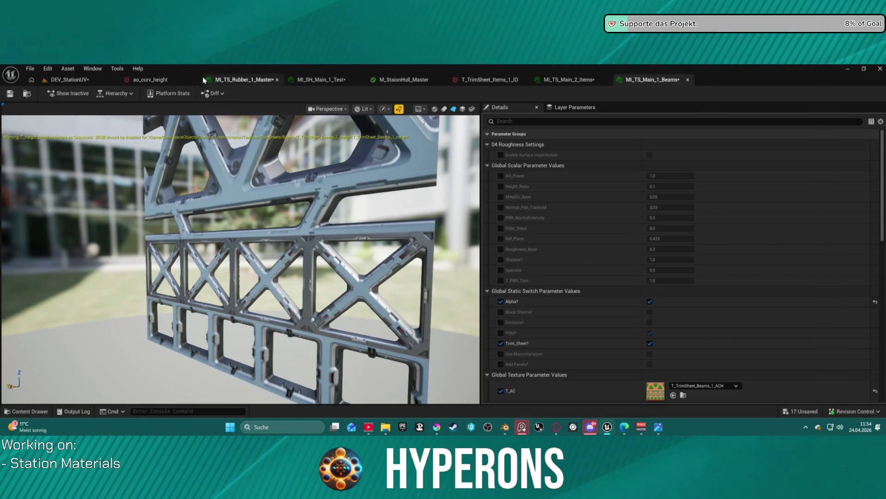
{"action": "left_click", "coordinate": [154, 81]}
{"action": "left_click", "coordinate": [64, 80]}
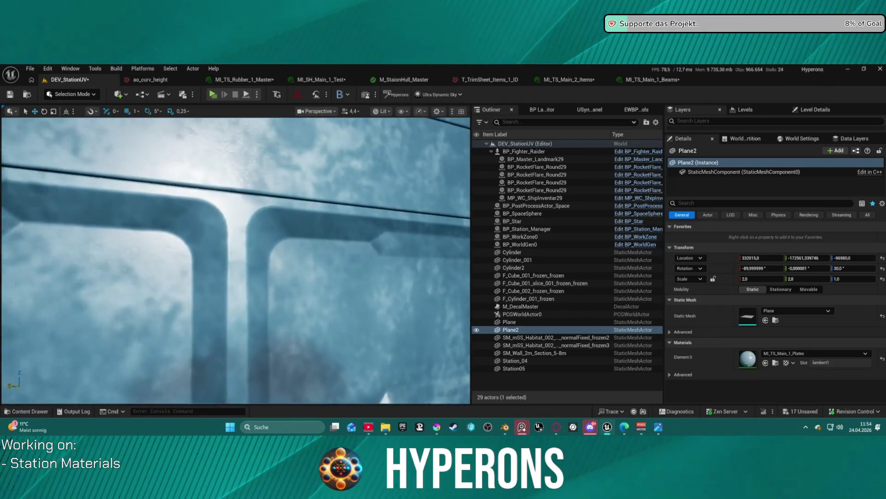
{"action": "scroll", "coordinate": [236, 260], "scroll_direction": "down", "scroll_amount": 2}
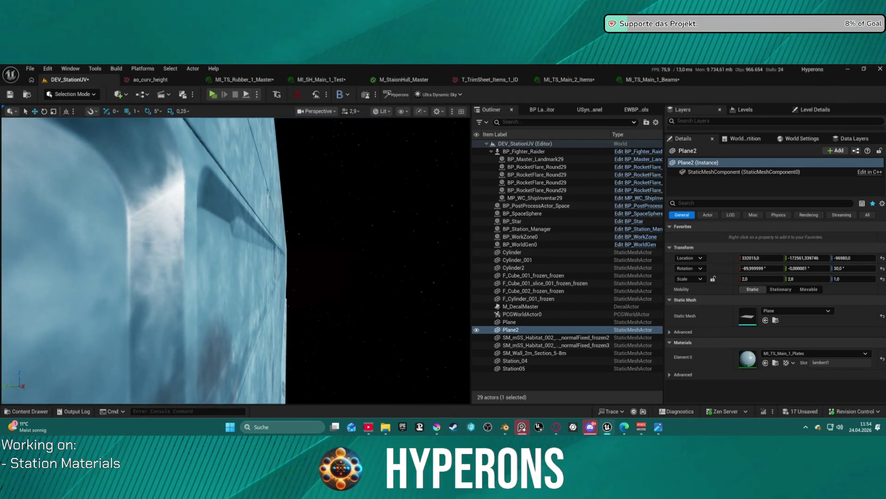
{"action": "key", "text": "s"}
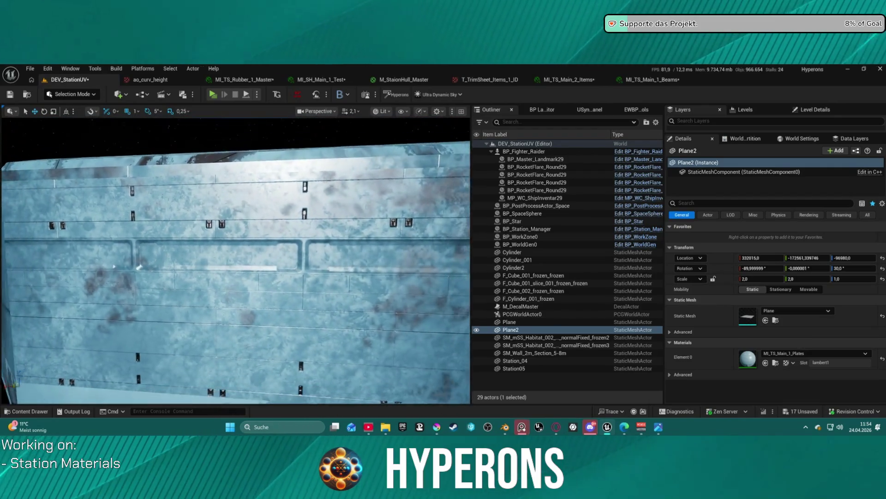
{"action": "key", "text": "a"}
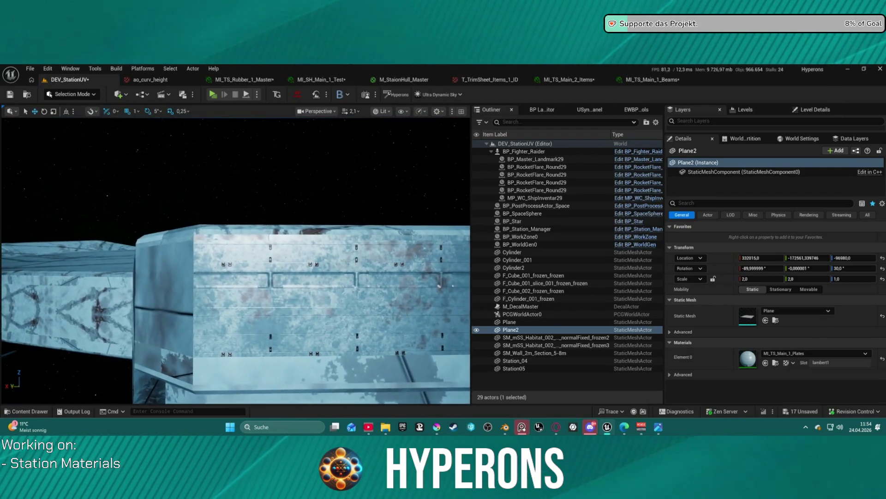
{"action": "key", "text": "w"}
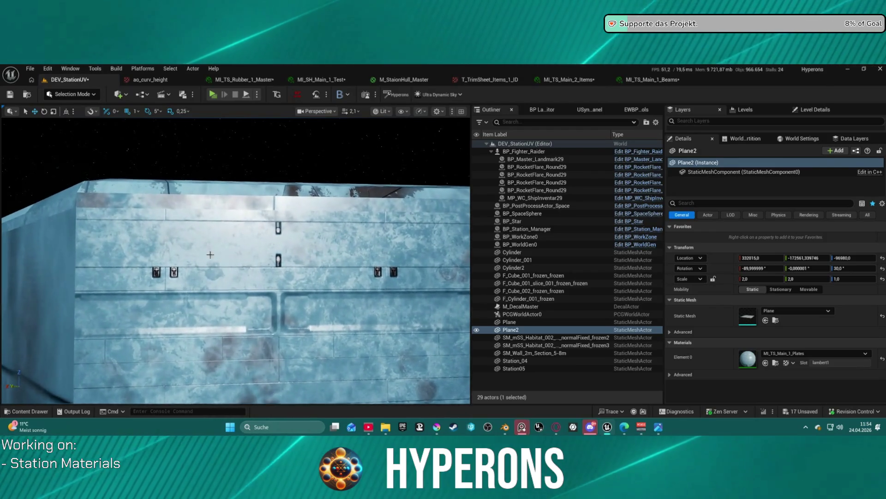
{"action": "scroll", "coordinate": [332, 271], "scroll_direction": "up", "scroll_amount": 2}
{"action": "key", "text": "s"}
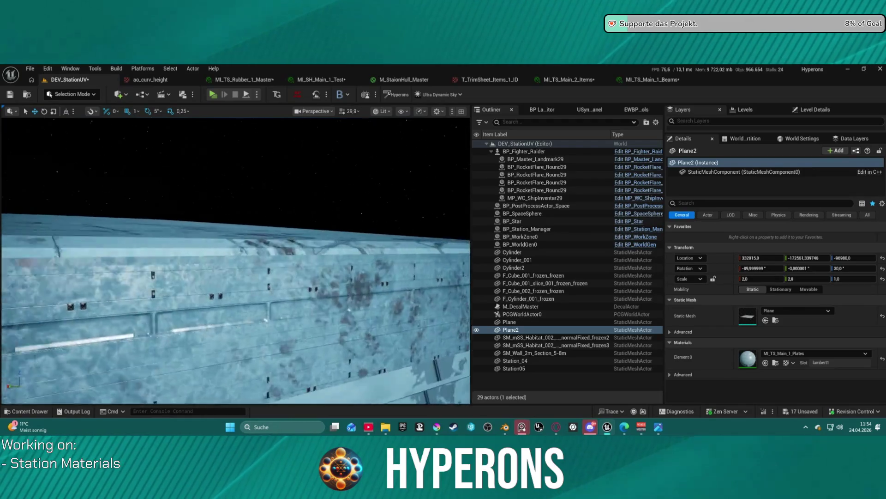
{"action": "scroll", "coordinate": [236, 261], "scroll_direction": "up", "scroll_amount": 3}
{"action": "key", "text": "e"}
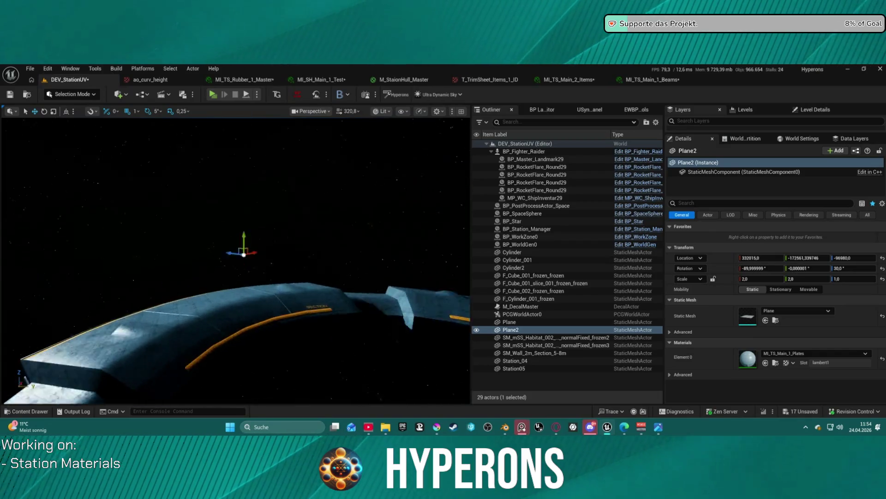
{"action": "key", "text": "w"}
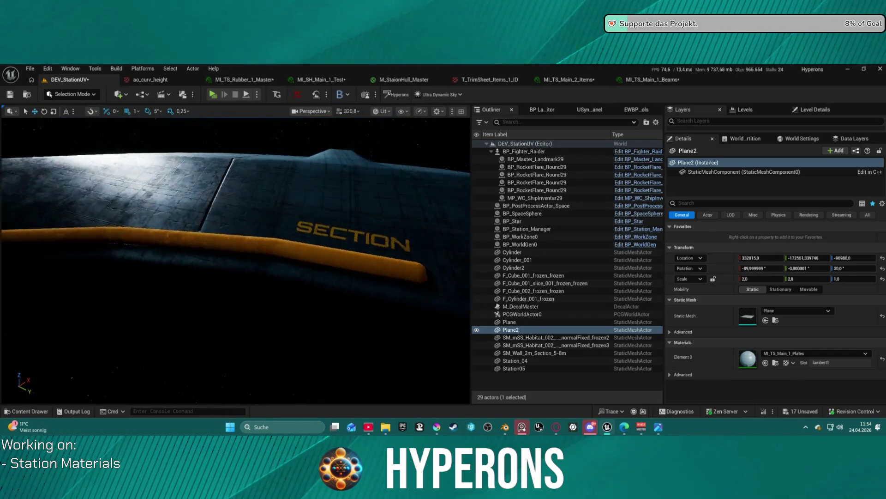
{"action": "key", "text": "s"}
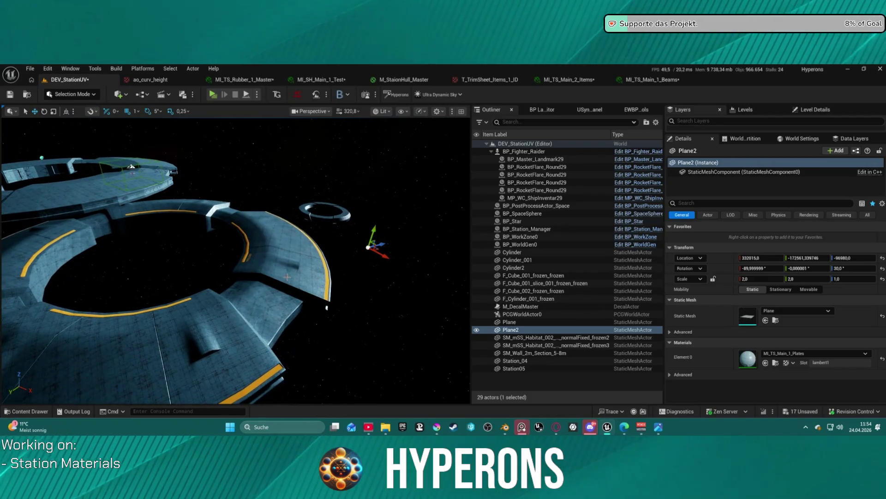
Select Cylinder_001 and rotate it to 220 degrees on X.
{"action": "left_click", "coordinate": [289, 274]}
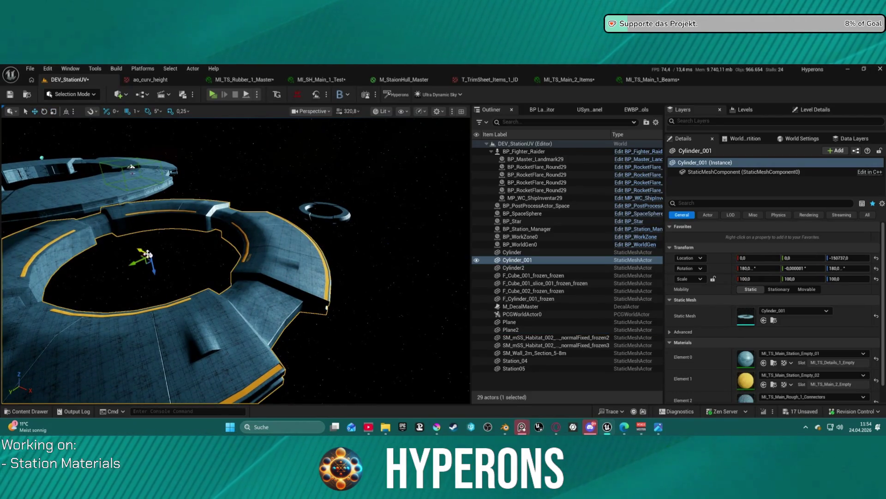
{"action": "left_click_drag", "start_coordinate": [155, 279], "coordinate": [241, 256]}
{"action": "scroll", "coordinate": [241, 256], "scroll_direction": "up", "scroll_amount": 10}
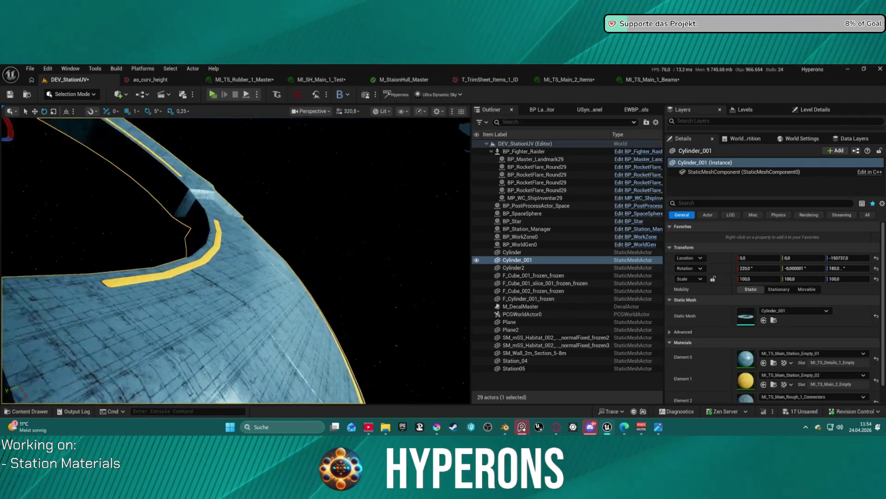
{"action": "scroll", "coordinate": [236, 260], "scroll_direction": "up", "scroll_amount": 8}
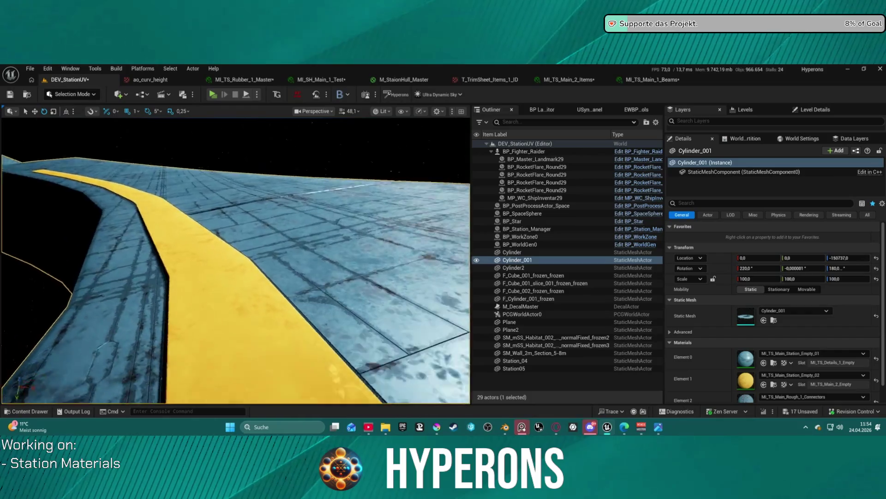
{"action": "scroll", "coordinate": [236, 261], "scroll_direction": "down", "scroll_amount": 4}
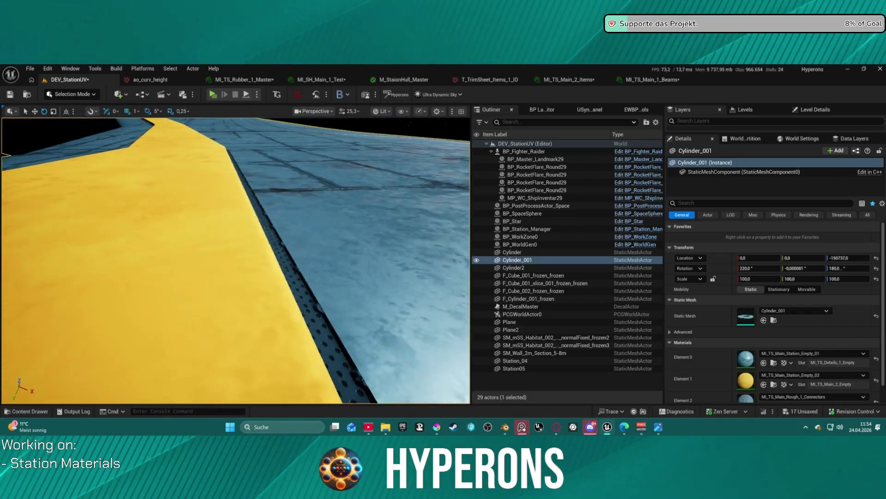
Inspect the tilted hull along the yellow stripe and perforated beam.
{"action": "mouse_move", "coordinate": [182, 251]}
{"action": "left_mouse_down"}
{"action": "mouse_move", "coordinate": [194, 249]}
{"action": "mouse_move", "coordinate": [182, 251]}
{"action": "mouse_move", "coordinate": [185, 229]}
{"action": "mouse_move", "coordinate": [198, 224]}
{"action": "left_mouse_up"}
{"action": "scroll", "coordinate": [189, 226], "scroll_direction": "down", "scroll_amount": 1}
{"action": "left_click_drag", "start_coordinate": [210, 302], "coordinate": [212, 302]}
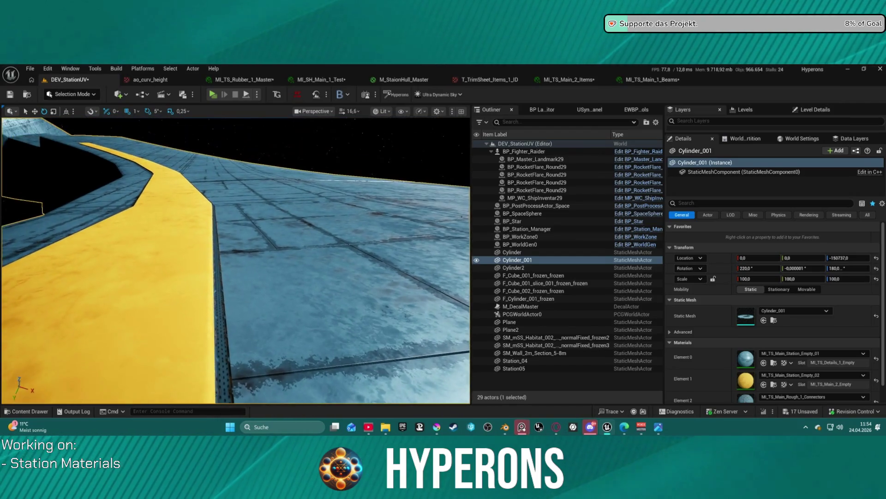
{"action": "left_click_drag", "start_coordinate": [213, 302], "coordinate": [249, 286]}
{"action": "scroll", "coordinate": [217, 300], "scroll_direction": "down", "scroll_amount": 1}
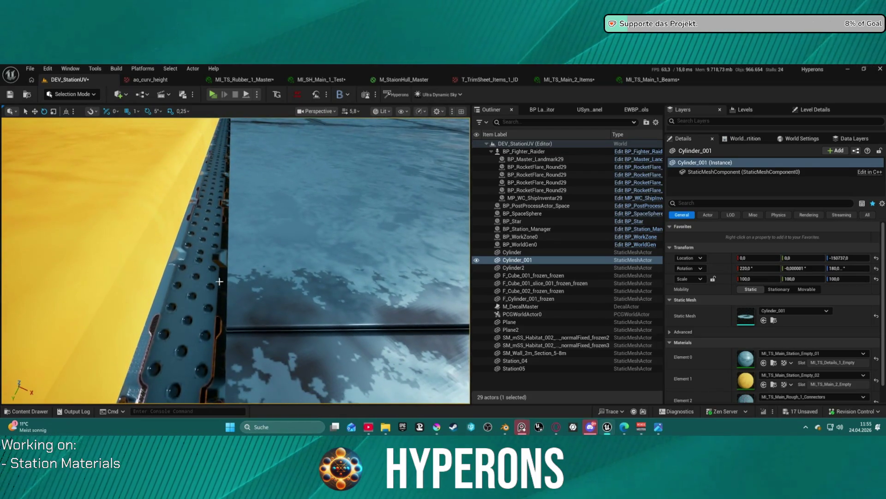
{"action": "left_click_drag", "start_coordinate": [221, 165], "coordinate": [259, 157]}
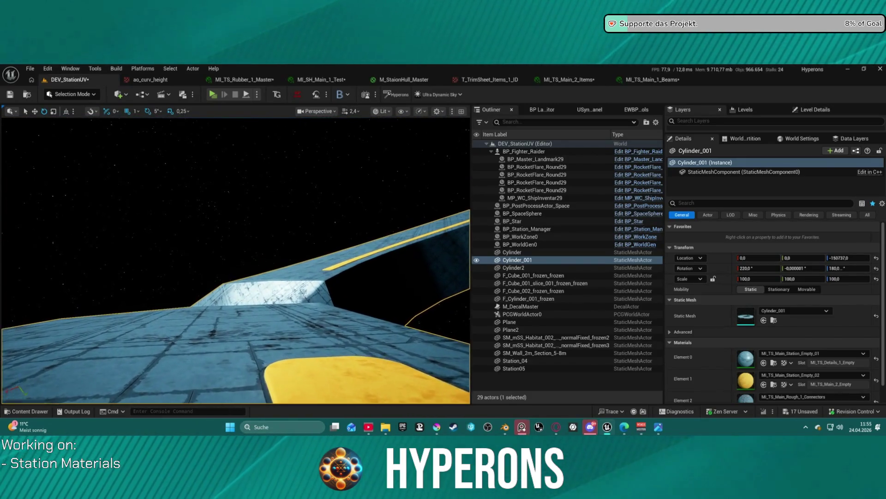
{"action": "mouse_move", "coordinate": [259, 157]}
{"action": "left_mouse_down"}
{"action": "mouse_move", "coordinate": [259, 139]}
{"action": "mouse_move", "coordinate": [277, 130]}
{"action": "mouse_move", "coordinate": [356, 169]}
{"action": "left_mouse_up"}
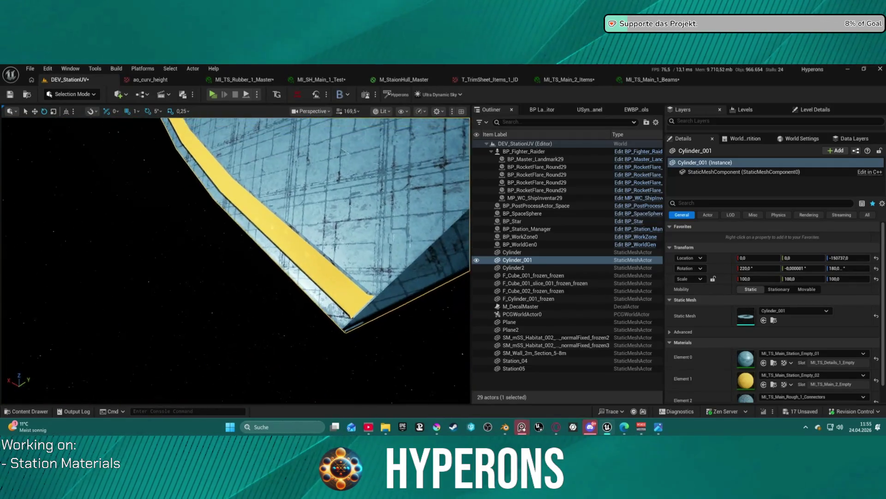
{"action": "left_click", "coordinate": [848, 266]}
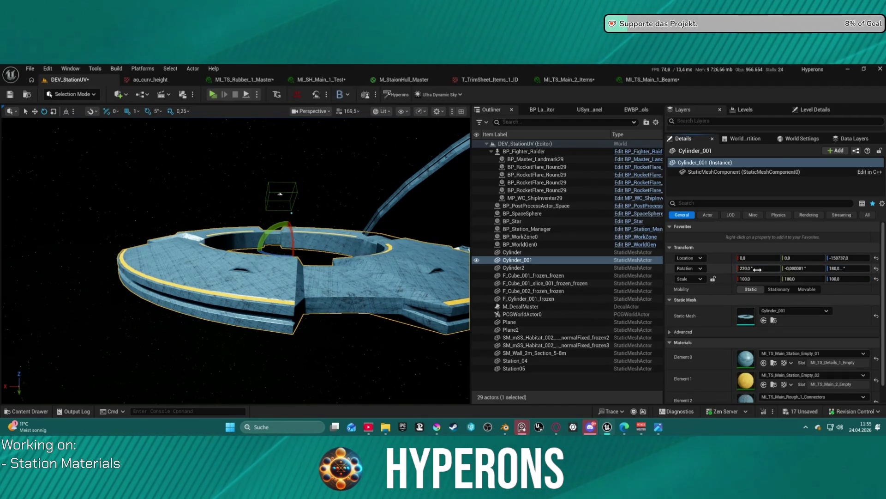
{"action": "type", "text": "0"}
Enter 0 for Cylinder_001's X rotation and fly around to check the level disc.
{"action": "key", "text": "Return"}
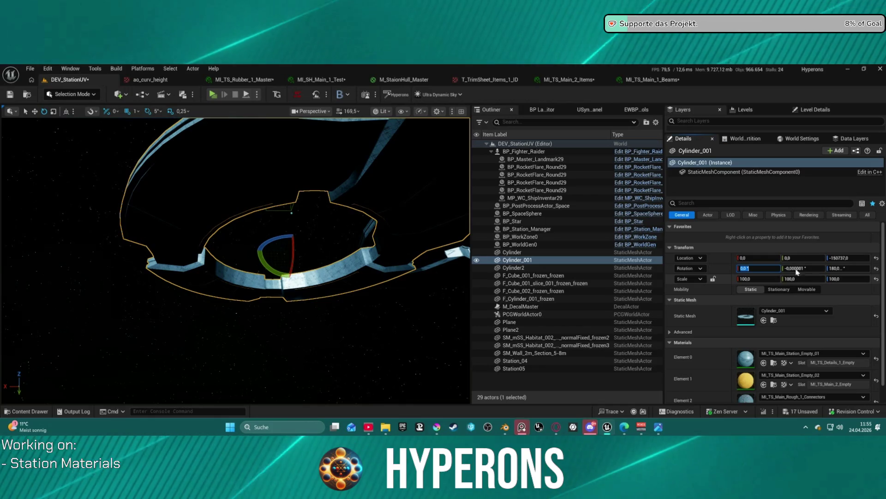
{"action": "mouse_move", "coordinate": [236, 258]}
{"action": "left_mouse_down"}
{"action": "mouse_move", "coordinate": [236, 152]}
{"action": "mouse_move", "coordinate": [263, 143]}
{"action": "left_mouse_up"}
{"action": "key", "text": "w"}
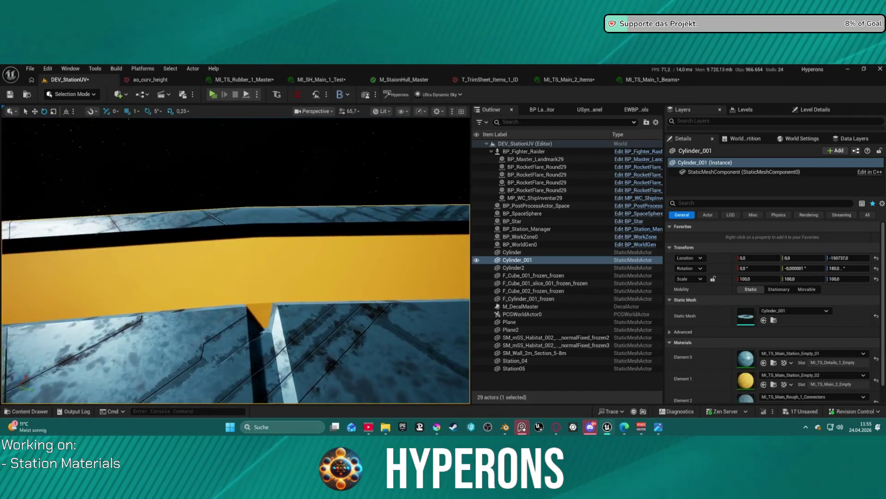
{"action": "key", "text": "s"}
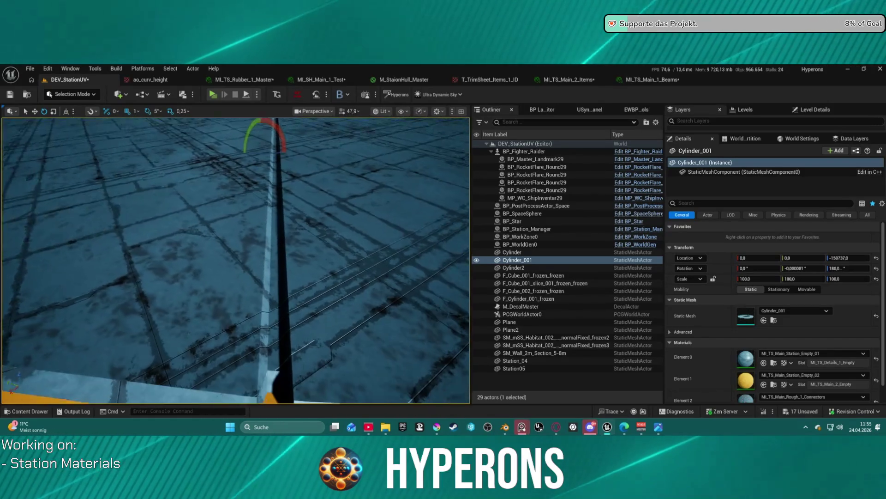
{"action": "key", "text": "s"}
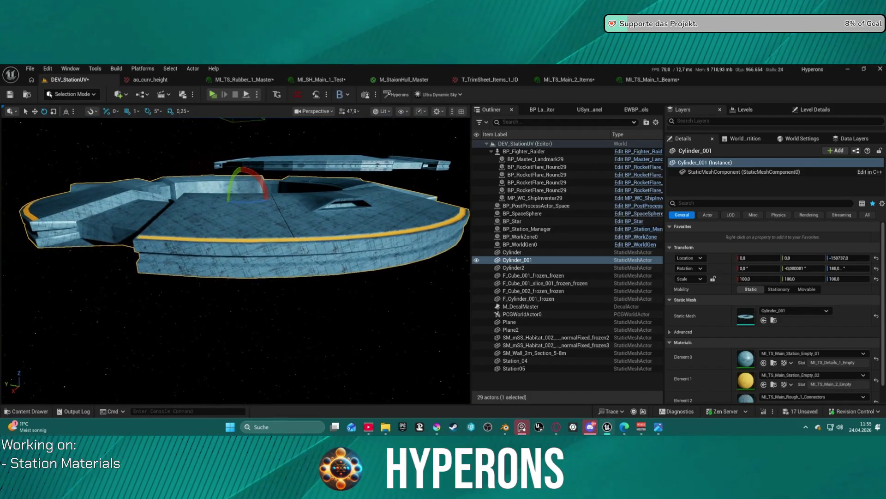
{"action": "key", "text": "d"}
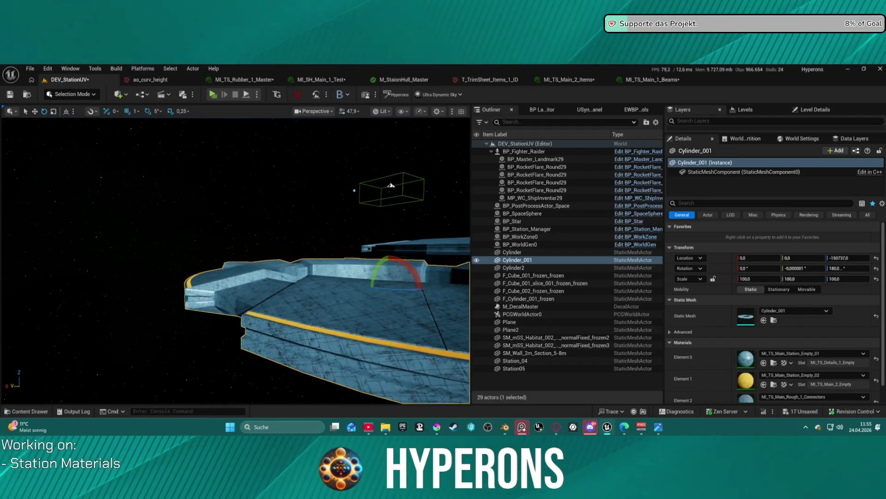
{"action": "left_click", "coordinate": [534, 328]}
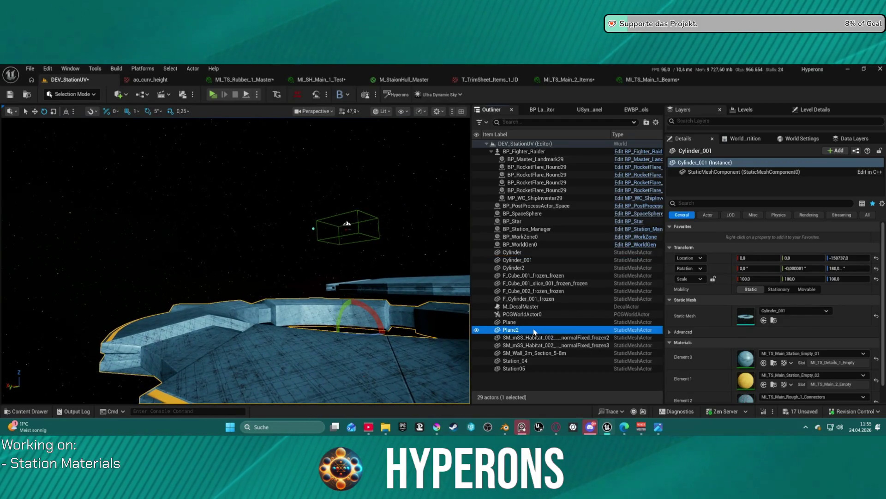
{"action": "double_click", "coordinate": [533, 328]}
{"action": "key", "text": "s"}
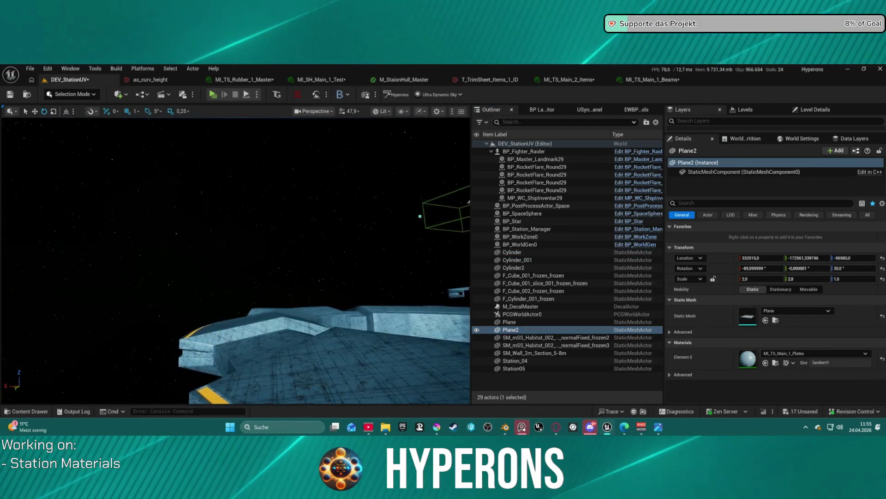
{"action": "scroll", "coordinate": [235, 259], "scroll_direction": "down", "scroll_amount": 2}
{"action": "scroll", "coordinate": [235, 258], "scroll_direction": "down", "scroll_amount": 2}
{"action": "scroll", "coordinate": [236, 259], "scroll_direction": "down", "scroll_amount": 2}
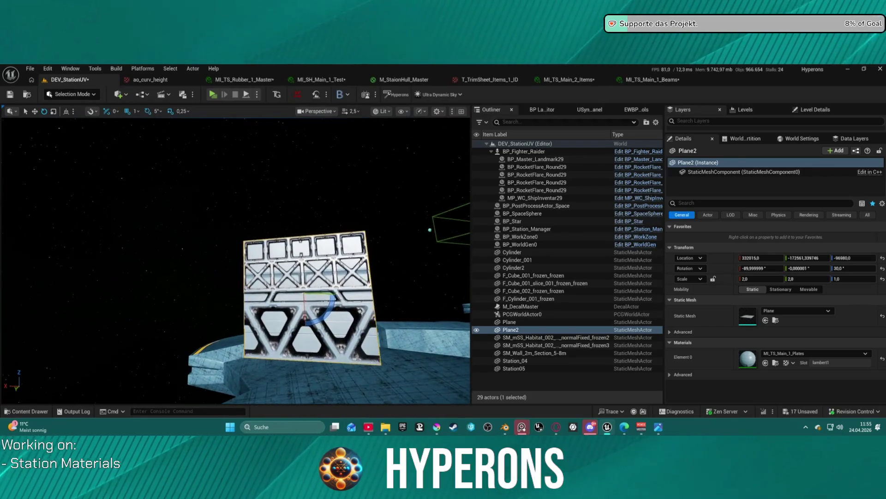
{"action": "mouse_move", "coordinate": [235, 258]}
{"action": "left_mouse_down"}
{"action": "mouse_move", "coordinate": [346, 268]}
{"action": "mouse_move", "coordinate": [318, 266]}
{"action": "mouse_move", "coordinate": [258, 233]}
{"action": "left_mouse_up"}
{"action": "left_click_drag", "start_coordinate": [323, 270], "coordinate": [326, 273]}
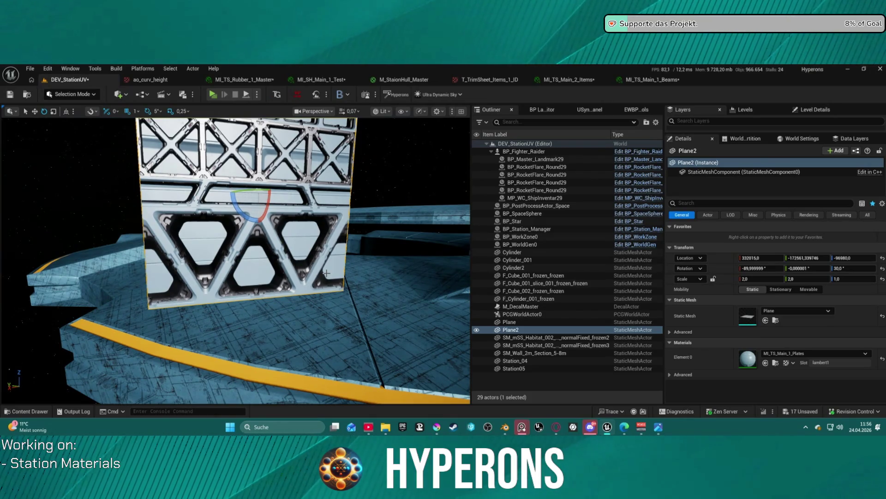
{"action": "mouse_move", "coordinate": [609, 430]}
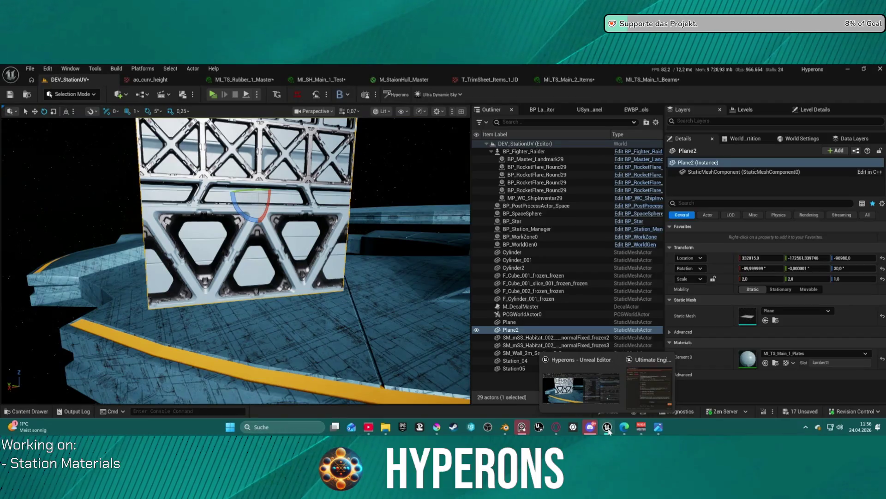
{"action": "mouse_move", "coordinate": [508, 428]}
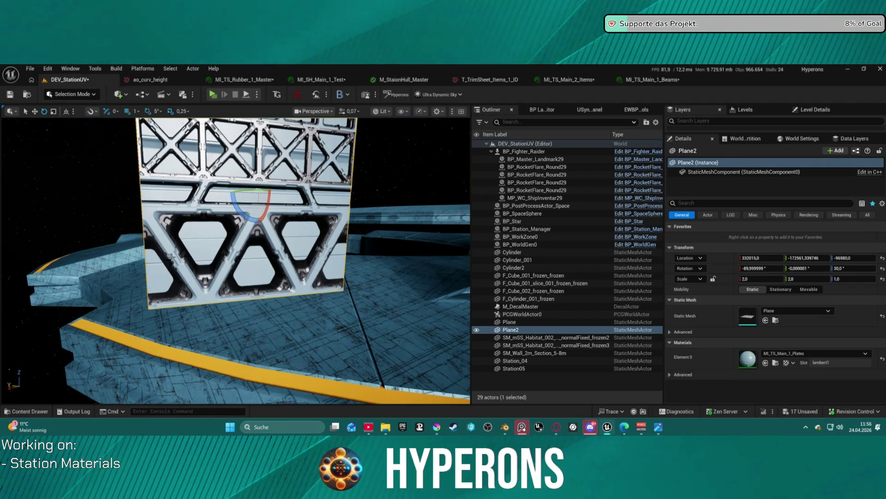
Return to Blender, zoom onto the decal plane and open the Instant Decals folder.
{"action": "left_click", "coordinate": [487, 391]}
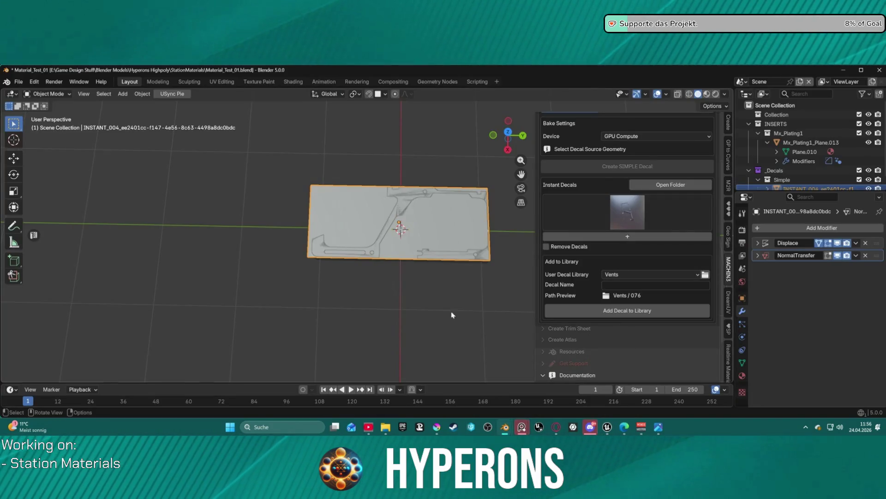
{"action": "scroll", "coordinate": [439, 252], "scroll_direction": "up", "scroll_amount": 2}
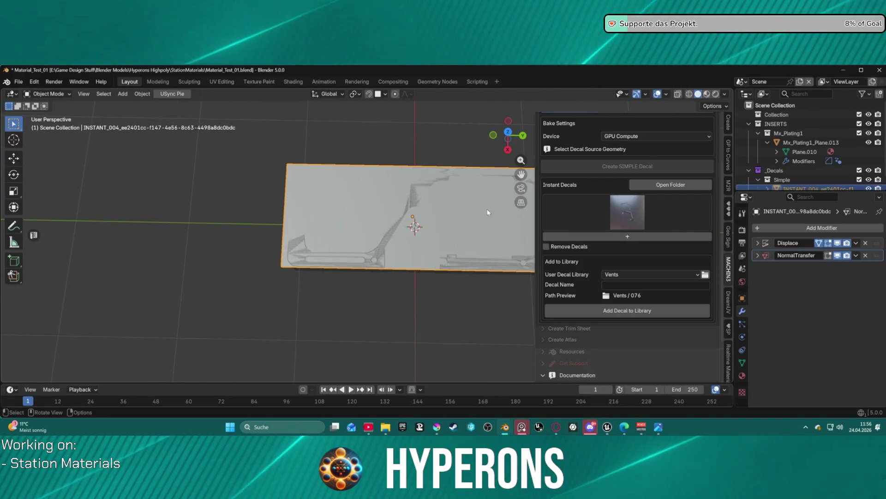
{"action": "scroll", "coordinate": [434, 220], "scroll_direction": "up", "scroll_amount": 2}
{"action": "scroll", "coordinate": [622, 210], "scroll_direction": "up", "scroll_amount": 3}
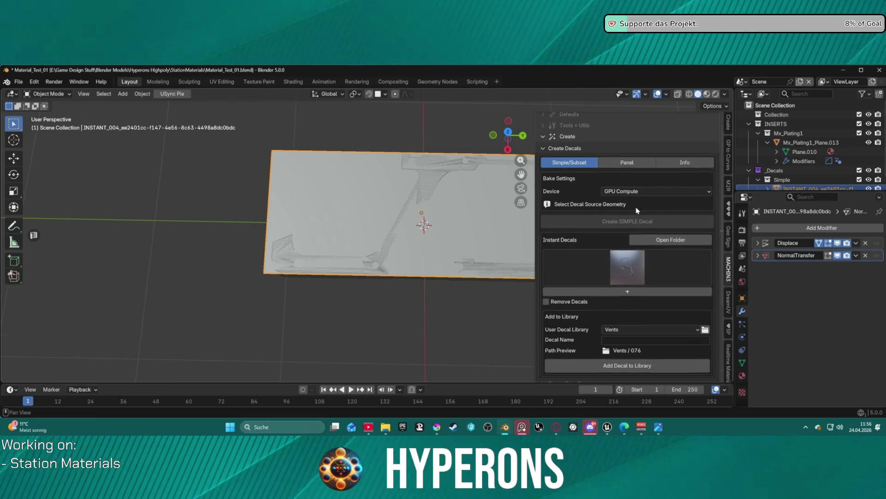
{"action": "left_click", "coordinate": [633, 251]}
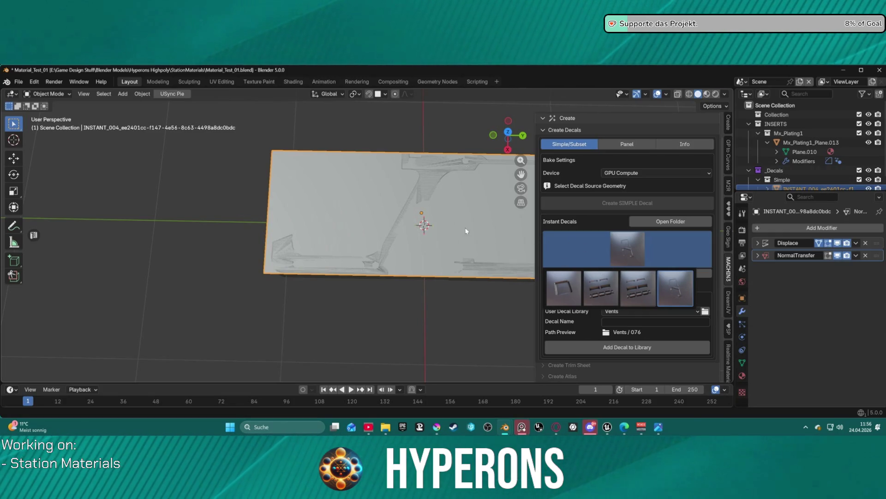
{"action": "left_click", "coordinate": [661, 223]}
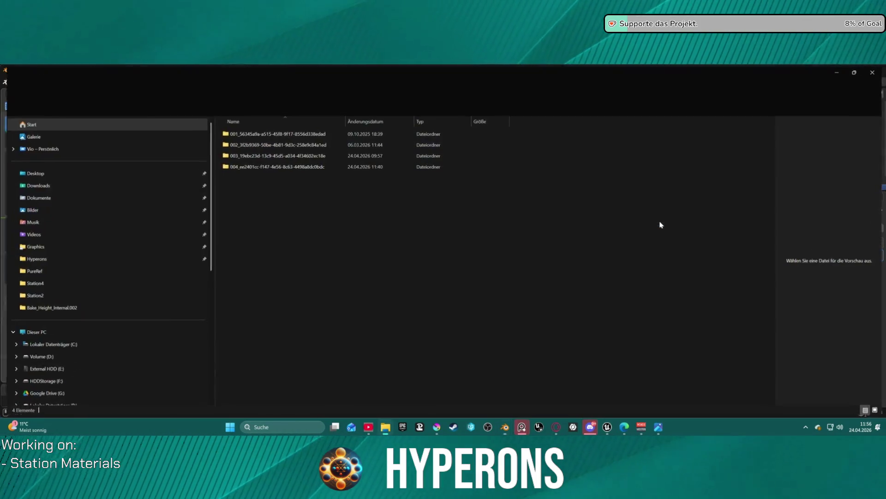
Open the 004 instant decal folder, preview its 256 x 256 decal.png, then close Explorer.
{"action": "double_click", "coordinate": [292, 168]}
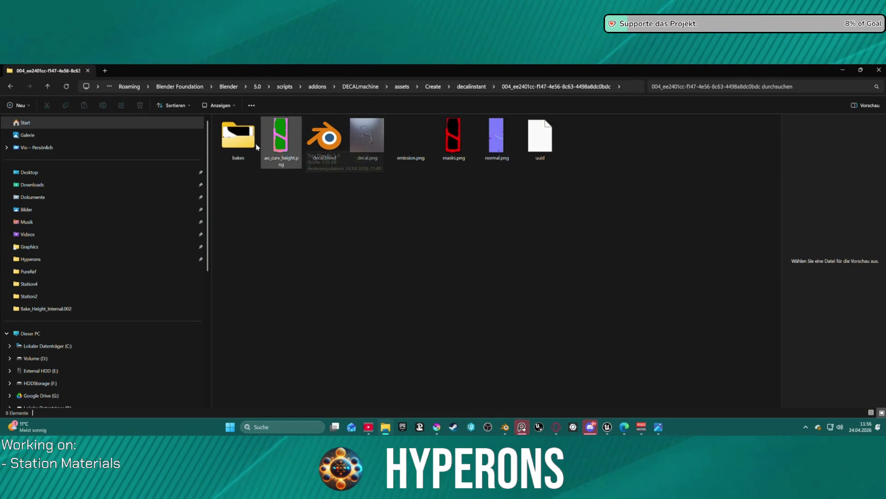
{"action": "left_click", "coordinate": [369, 142]}
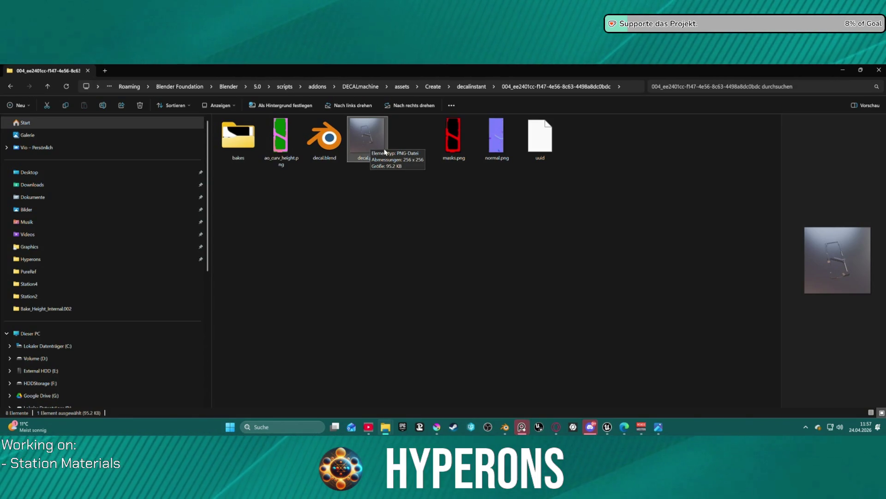
{"action": "left_click", "coordinate": [87, 70]}
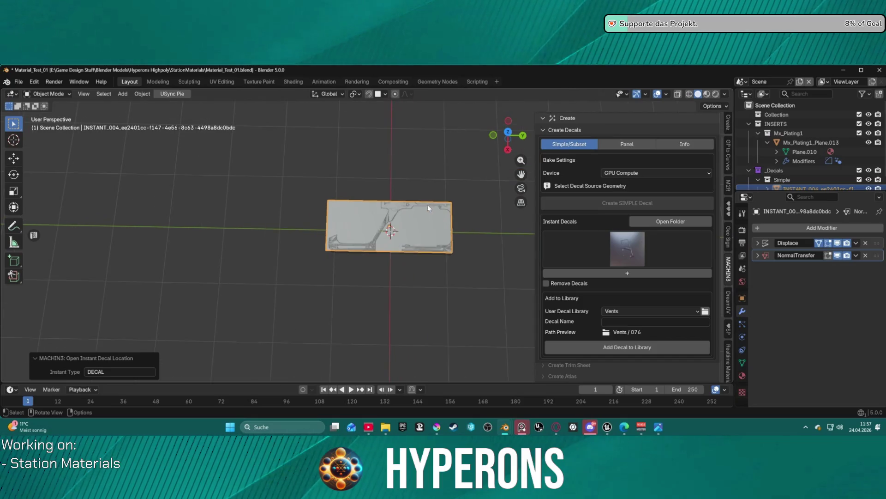
Delete the INSTANT_004 decal plane, remove all instant decals, and select the Mx_Plating1 plating.
{"action": "scroll", "coordinate": [412, 219], "scroll_direction": "up", "scroll_amount": 2}
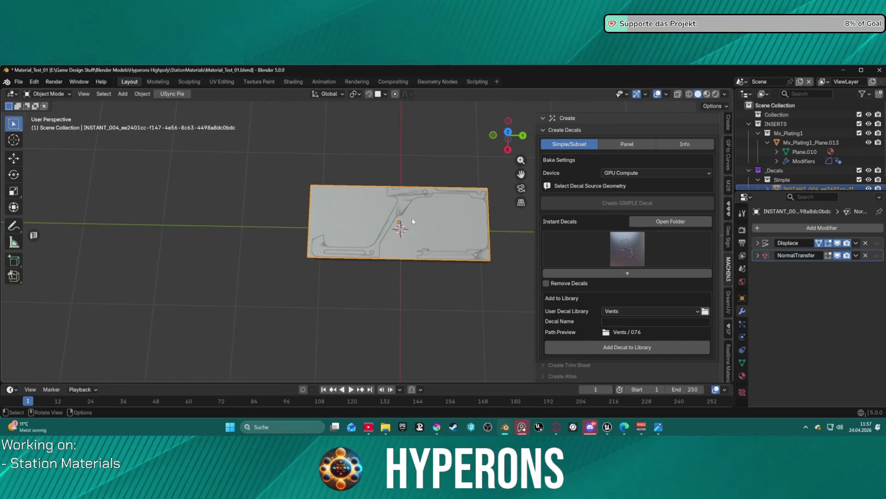
{"action": "key", "text": "Delete"}
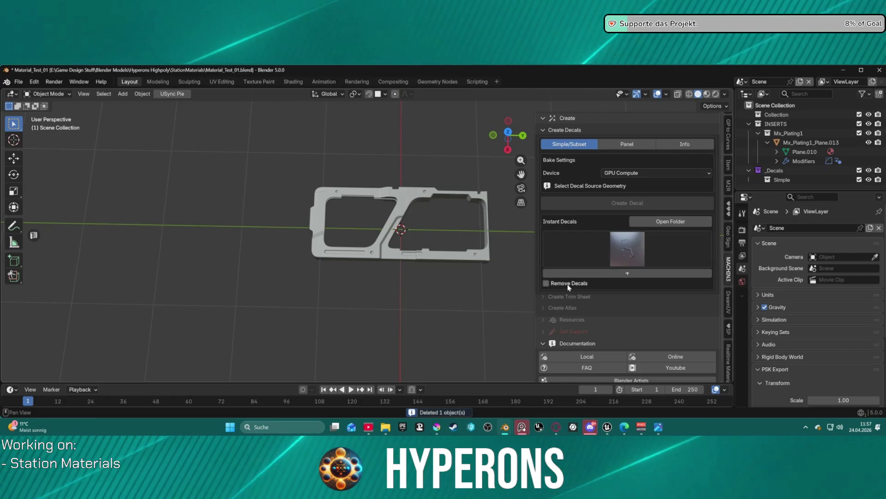
{"action": "left_click", "coordinate": [547, 283]}
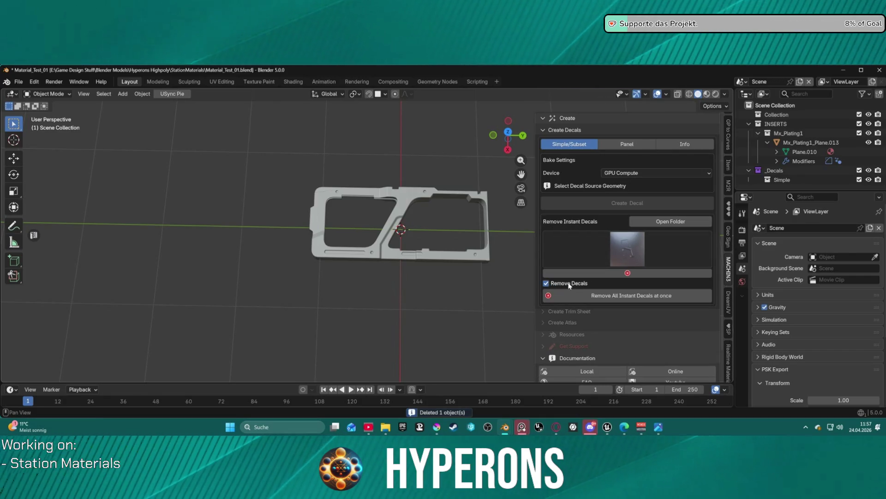
{"action": "left_click", "coordinate": [629, 296]}
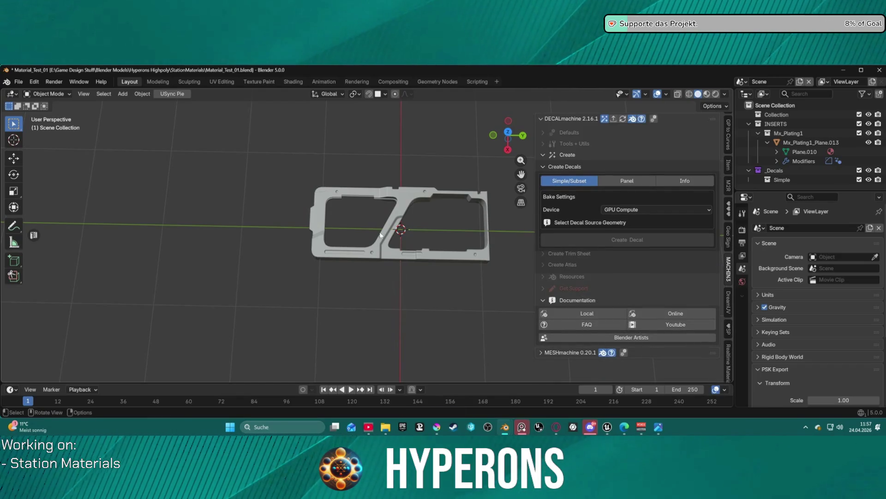
{"action": "left_click", "coordinate": [382, 232]}
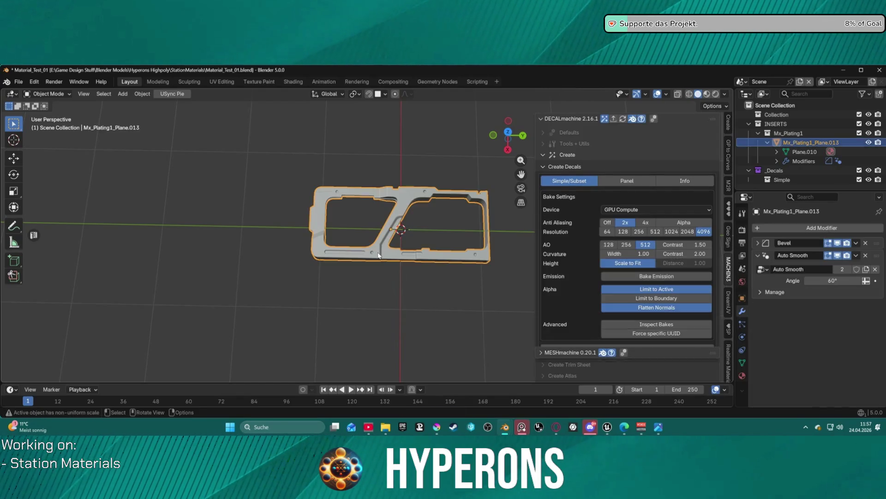
Add a 2 m plane to the scene and reselect the plating.
{"action": "left_click", "coordinate": [126, 95]}
{"action": "mouse_move", "coordinate": [171, 106]}
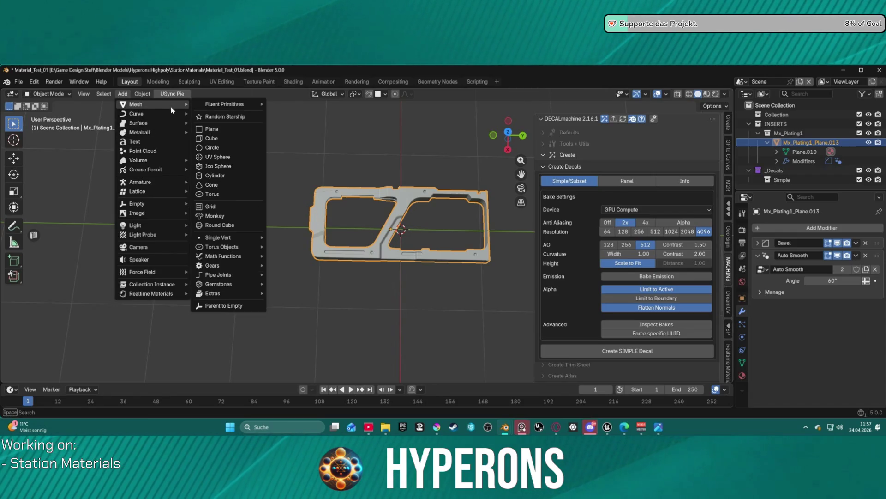
{"action": "left_click", "coordinate": [211, 129]}
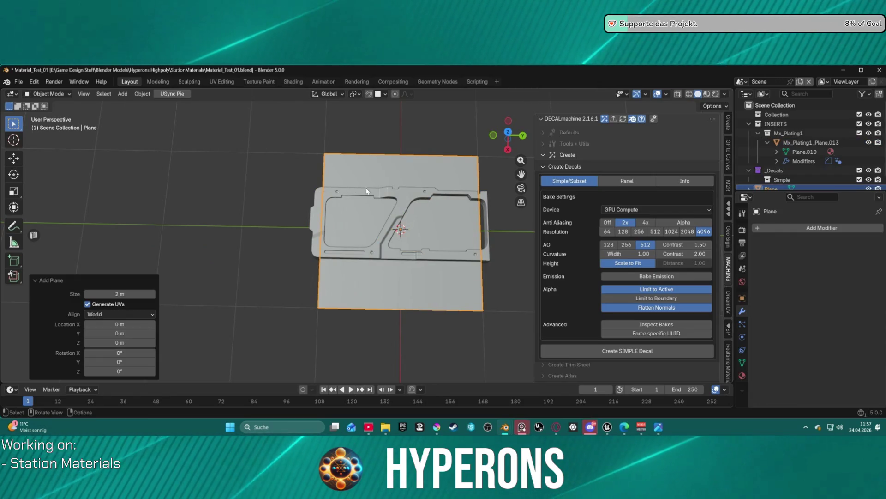
{"action": "left_click", "coordinate": [406, 191]}
Scale the plating up by 2.21 and shift it about 0.176 m in X.
{"action": "scroll", "coordinate": [409, 178], "scroll_direction": "up", "scroll_amount": 2}
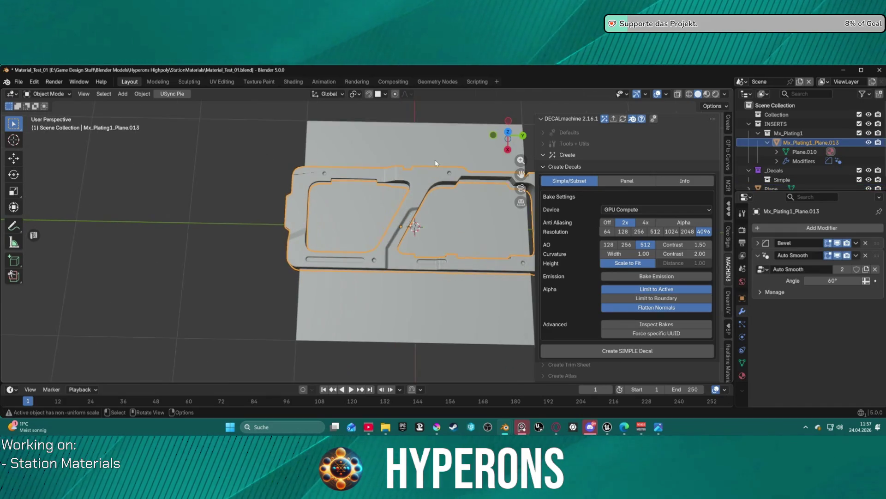
{"action": "scroll", "coordinate": [434, 171], "scroll_direction": "up", "scroll_amount": 4}
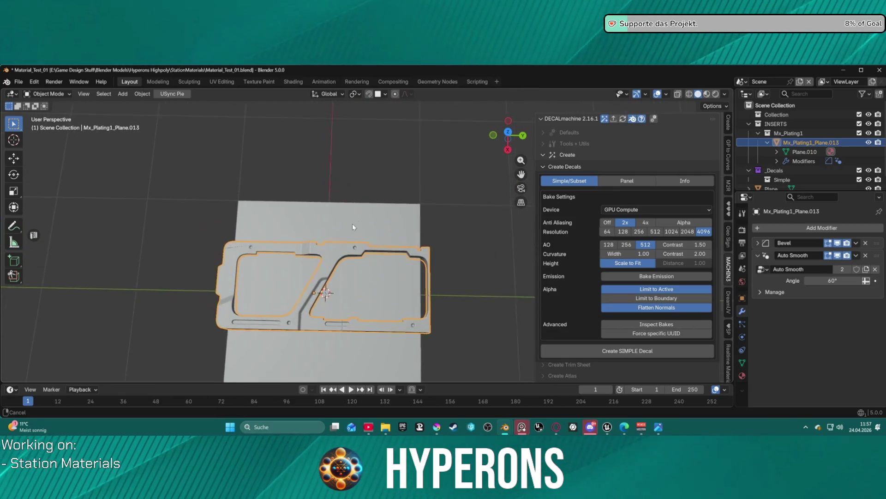
{"action": "mouse_move", "coordinate": [398, 254]}
{"action": "left_mouse_down"}
{"action": "mouse_move", "coordinate": [412, 218]}
{"action": "mouse_move", "coordinate": [406, 261]}
{"action": "mouse_move", "coordinate": [405, 211]}
{"action": "mouse_move", "coordinate": [413, 214]}
{"action": "left_mouse_up"}
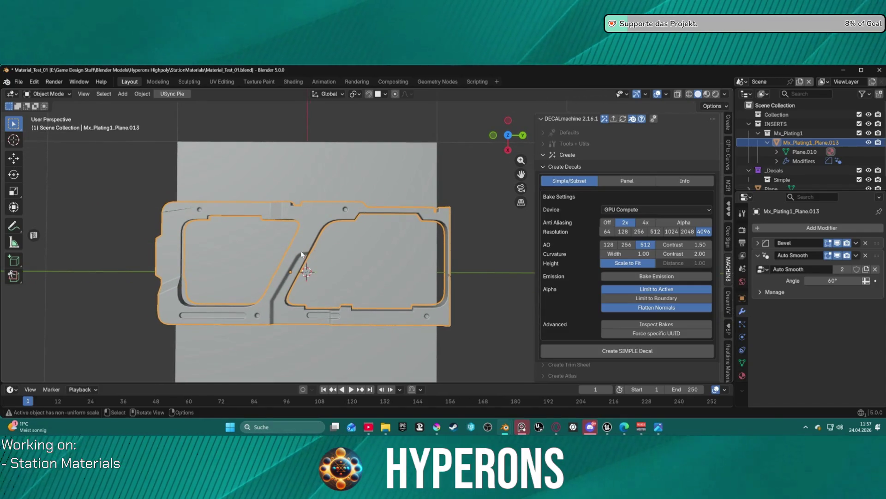
{"action": "key", "text": "s"}
{"action": "left_click", "coordinate": [319, 228]}
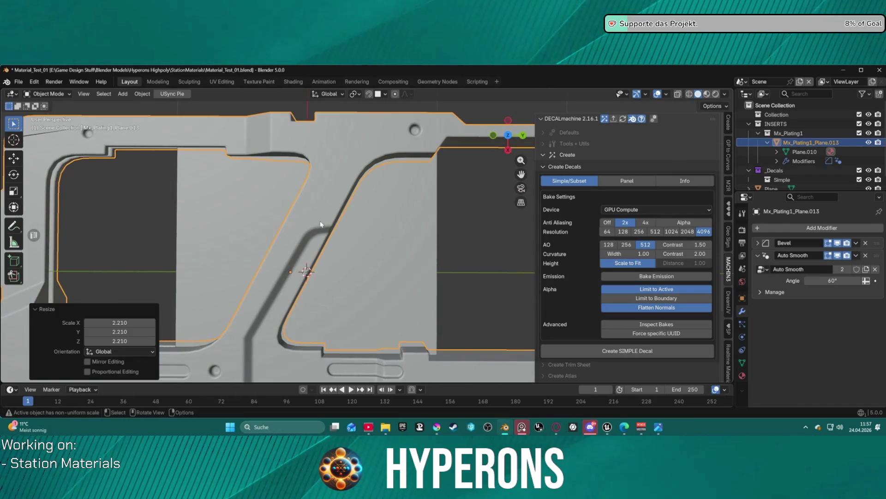
{"action": "key", "text": "KP_Decimal"}
{"action": "key", "text": "g"}
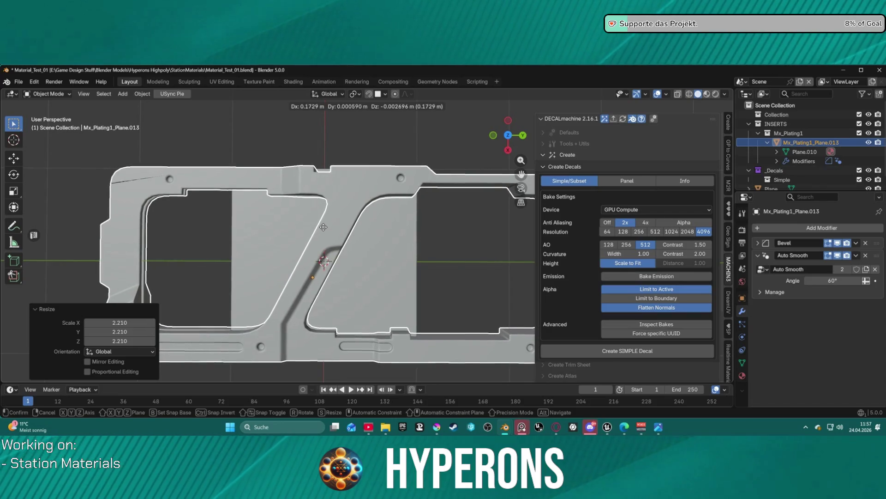
{"action": "left_click", "coordinate": [323, 228]}
{"action": "scroll", "coordinate": [324, 226], "scroll_direction": "down", "scroll_amount": 5}
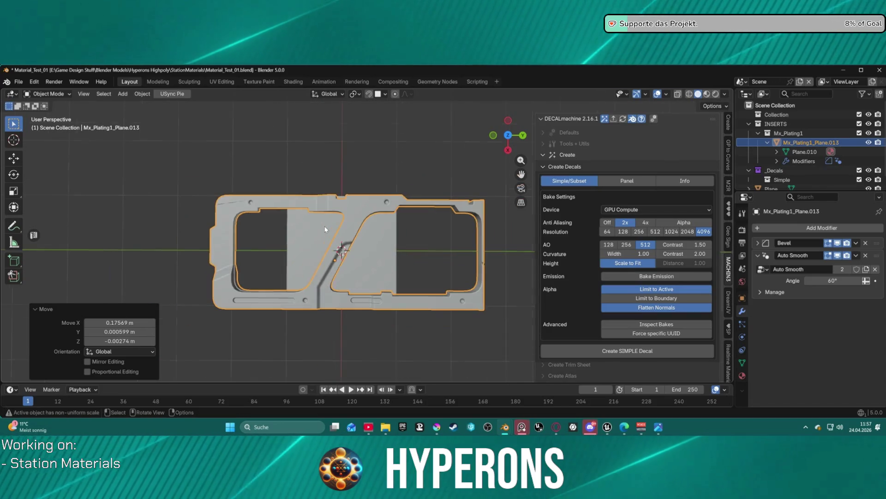
{"action": "mouse_move", "coordinate": [329, 223]}
{"action": "left_mouse_down"}
{"action": "mouse_move", "coordinate": [341, 206]}
{"action": "mouse_move", "coordinate": [327, 162]}
{"action": "mouse_move", "coordinate": [320, 228]}
{"action": "left_mouse_up"}
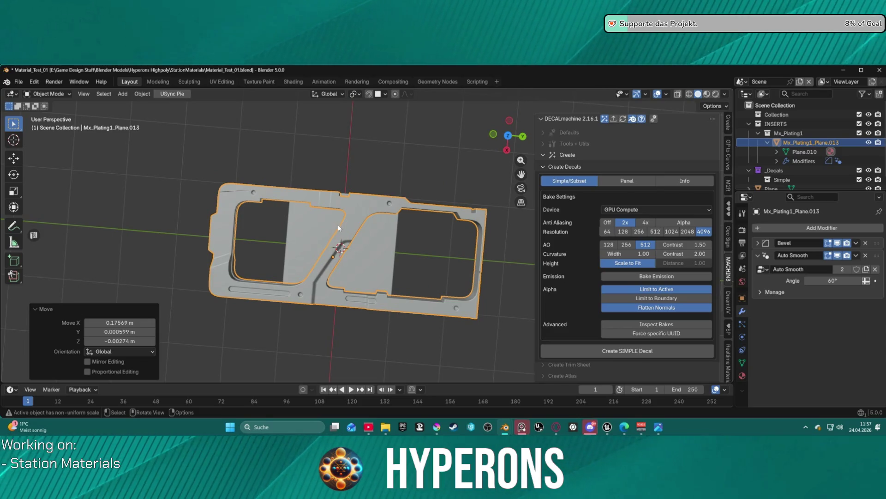
Rescale the plating to 0.991 and open its Plane.010 mesh in Edit Mode.
{"action": "key", "text": "s"}
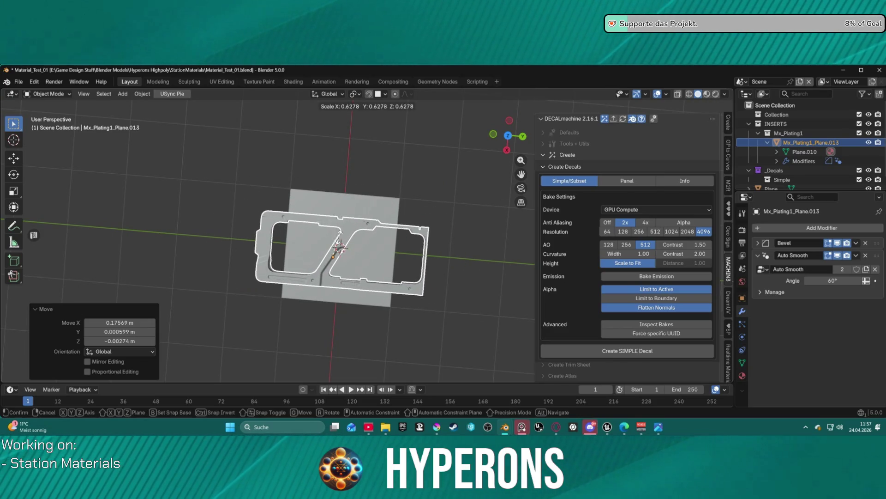
{"action": "left_click", "coordinate": [412, 261]}
{"action": "key", "text": "ctrl+Tab"}
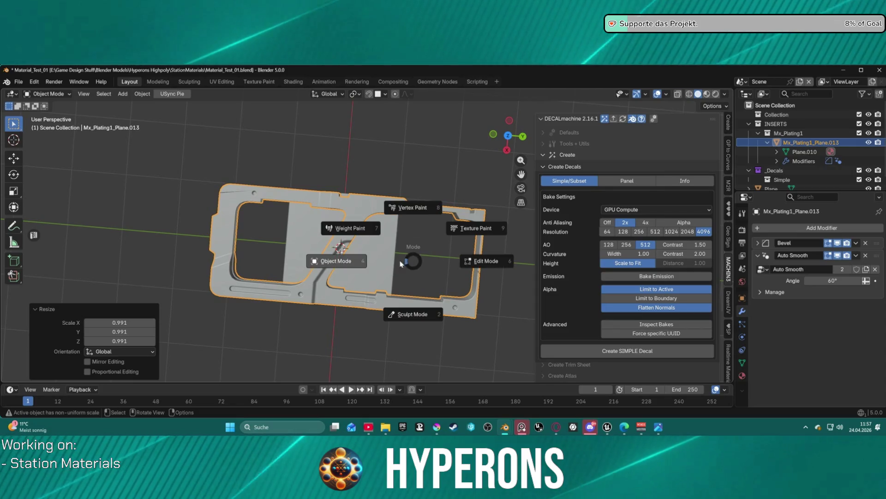
{"action": "left_click", "coordinate": [420, 260]}
{"action": "mouse_move", "coordinate": [402, 251]}
{"action": "left_mouse_down"}
{"action": "mouse_move", "coordinate": [384, 190]}
{"action": "mouse_move", "coordinate": [389, 169]}
{"action": "left_mouse_up"}
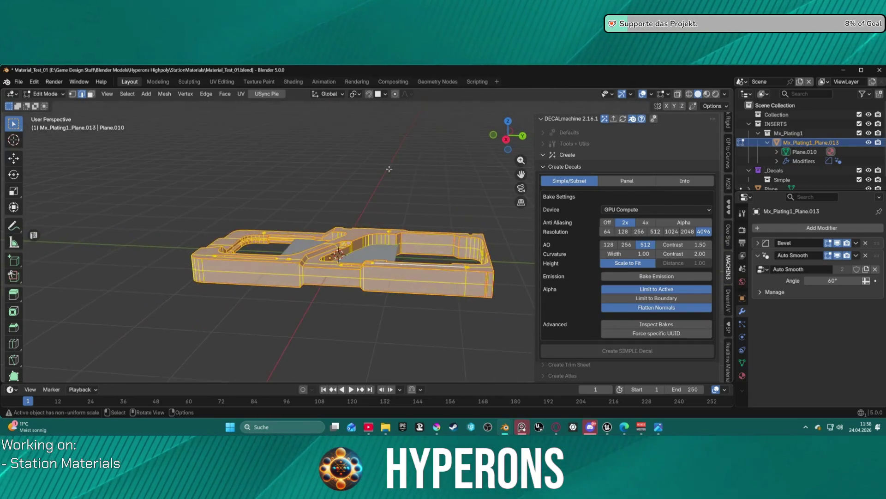
Choose the Bisect tool and switch to top orthographic view.
{"action": "key", "text": "KP_3"}
{"action": "left_click_drag", "start_coordinate": [343, 145], "coordinate": [197, 195]}
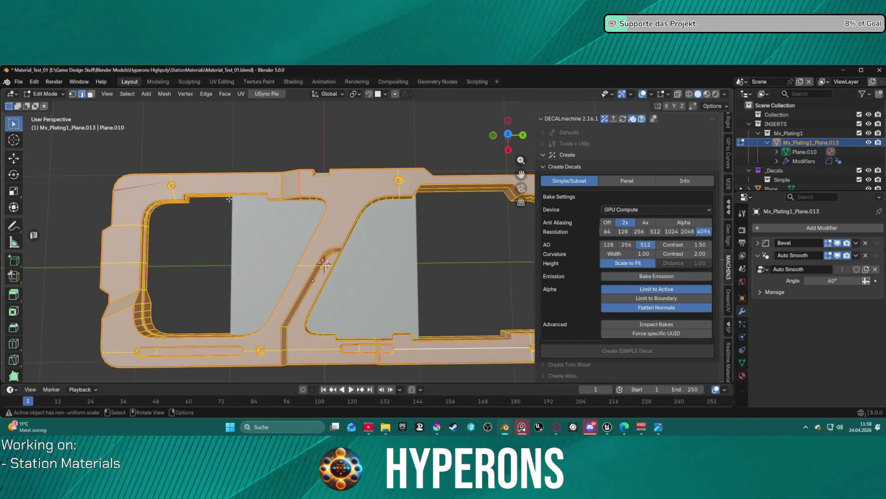
{"action": "left_click", "coordinate": [15, 364]}
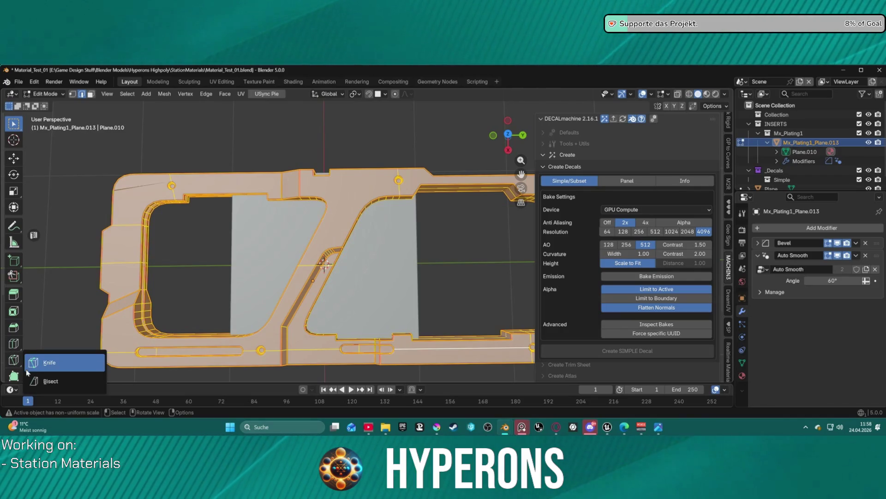
{"action": "left_click", "coordinate": [39, 378]}
{"action": "scroll", "coordinate": [167, 207], "scroll_direction": "down", "scroll_amount": 3}
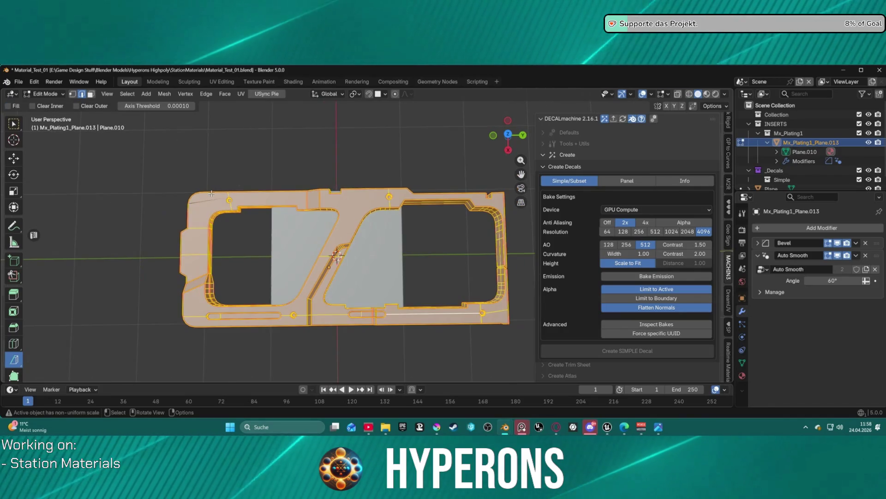
{"action": "key", "text": "KP_7"}
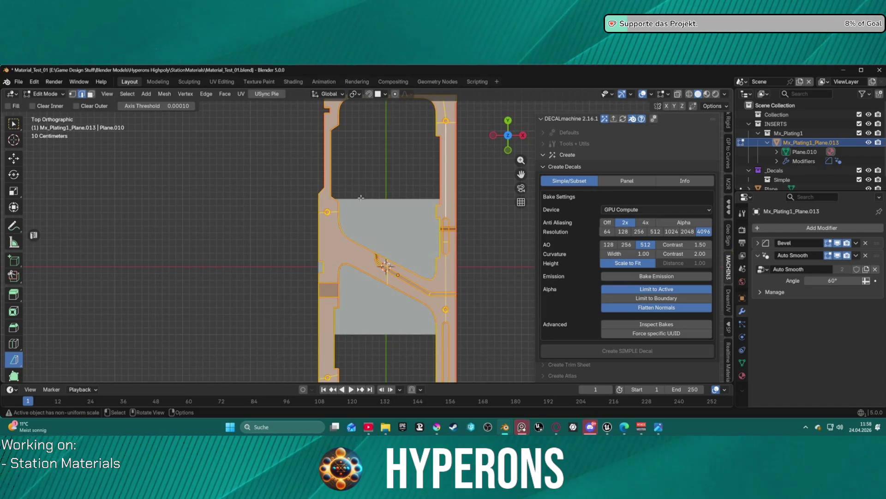
{"action": "scroll", "coordinate": [349, 187], "scroll_direction": "up", "scroll_amount": 1}
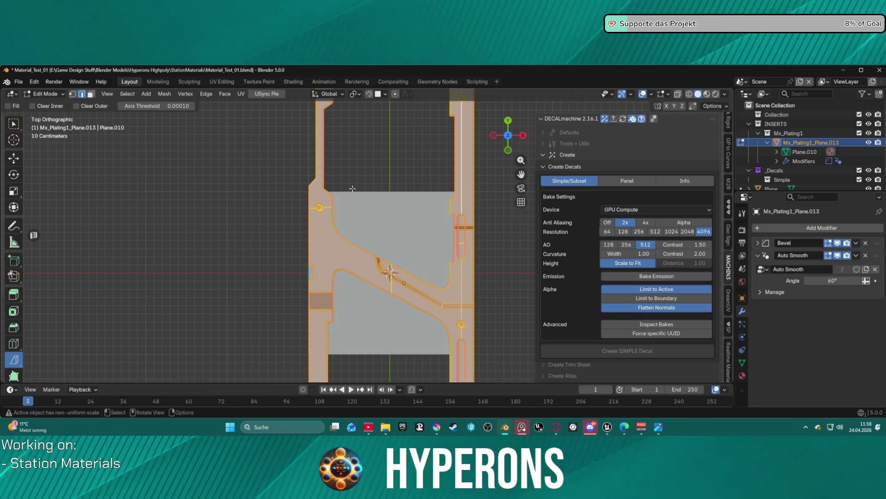
Rotate the plating mesh 90° so it lies horizontally across the square.
{"action": "key", "text": "r"}
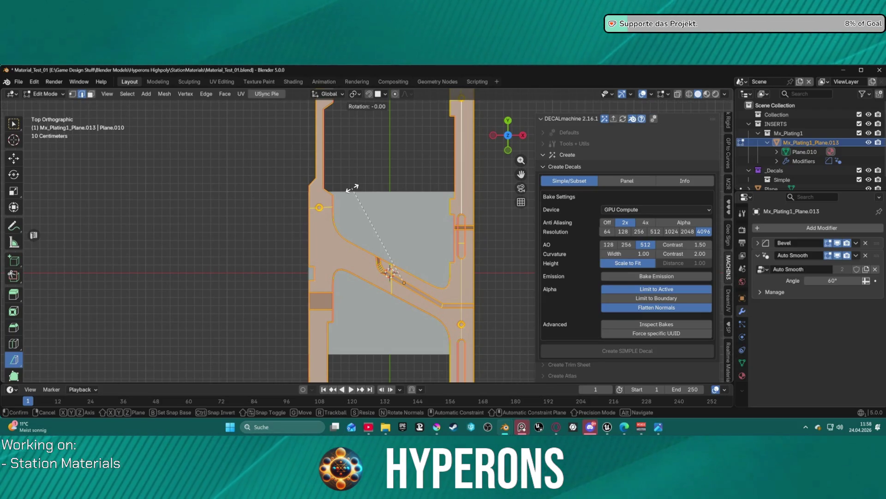
{"action": "type", "text": "90"}
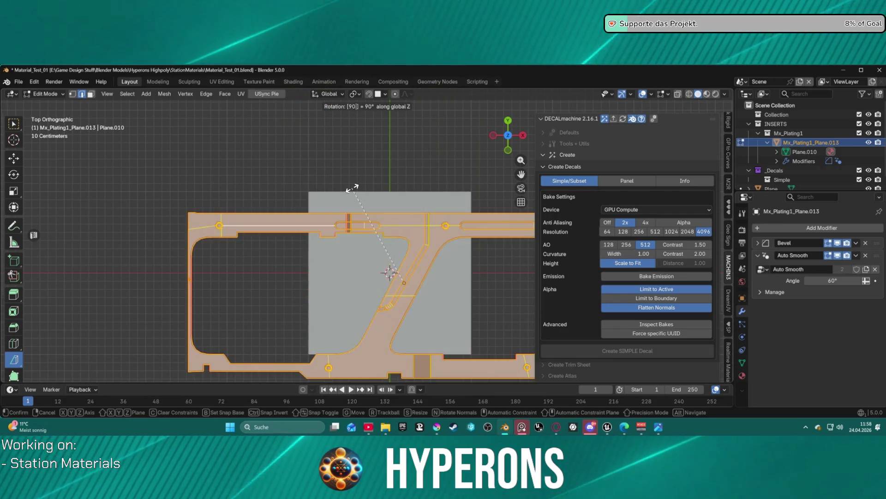
{"action": "key", "text": "Return"}
{"action": "key", "text": "g"}
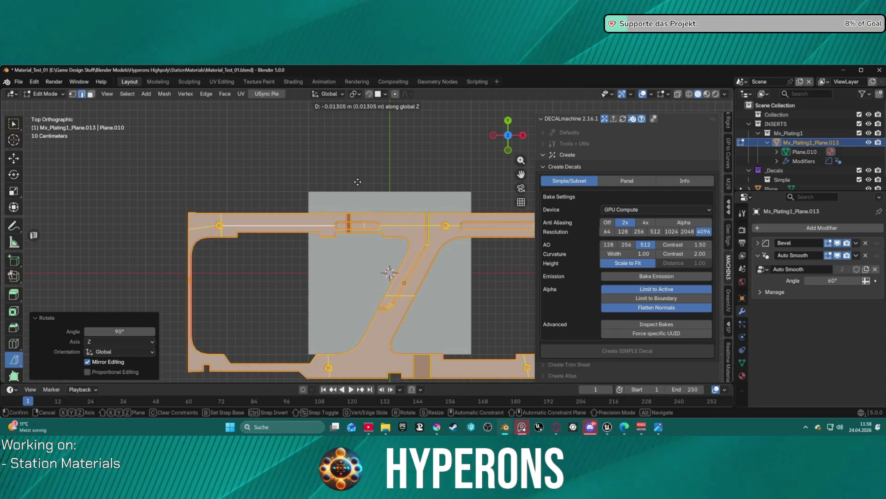
{"action": "key", "text": "Escape"}
{"action": "key", "text": "g"}
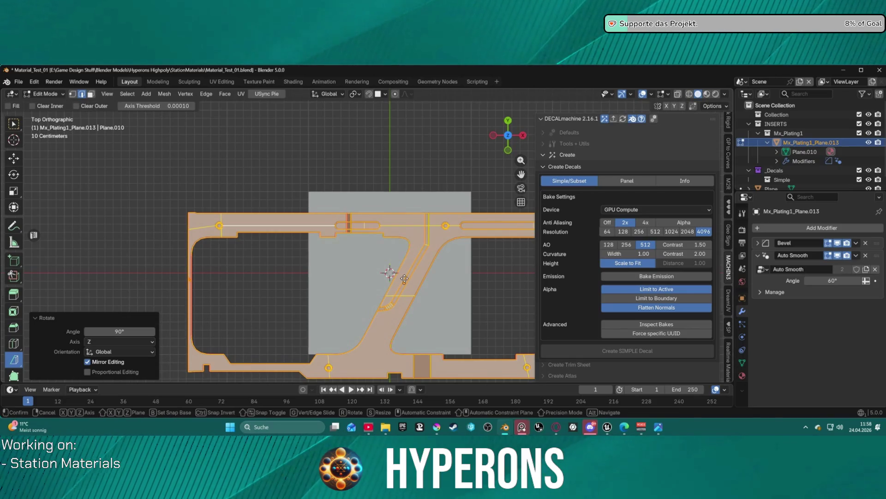
{"action": "key", "text": "z"}
{"action": "key", "text": "Escape"}
Return to Object Mode and hide the plating to see the square alone.
{"action": "scroll", "coordinate": [408, 277], "scroll_direction": "down", "scroll_amount": 3}
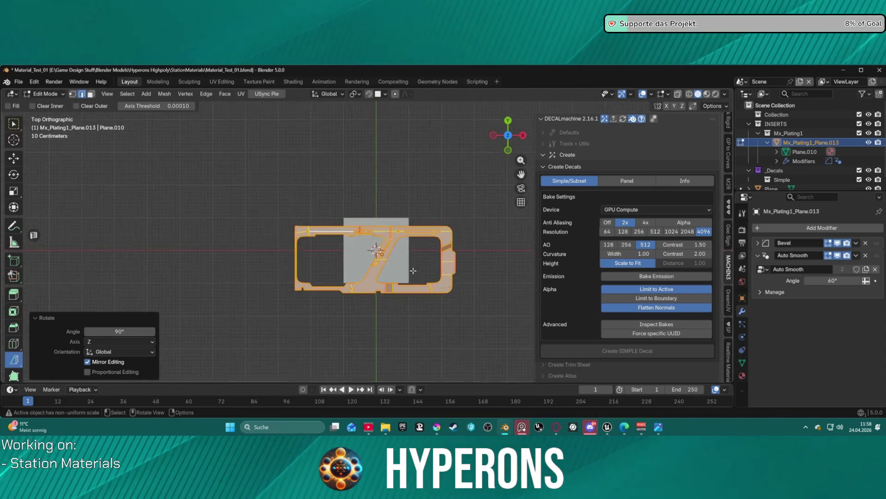
{"action": "key", "text": "ctrl+Tab"}
{"action": "left_click", "coordinate": [373, 261]}
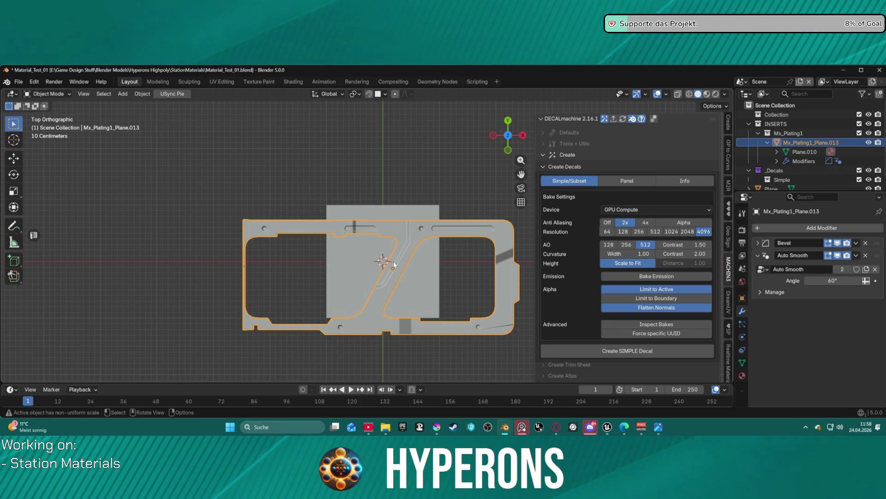
{"action": "key", "text": "h"}
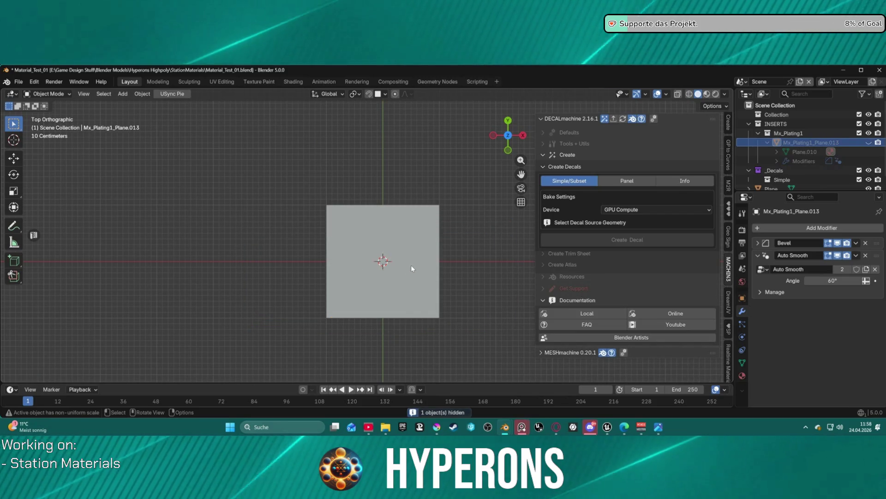
Unhide the plating and slide it along Y over the grey square.
{"action": "key", "text": "alt+h"}
{"action": "key", "text": "g"}
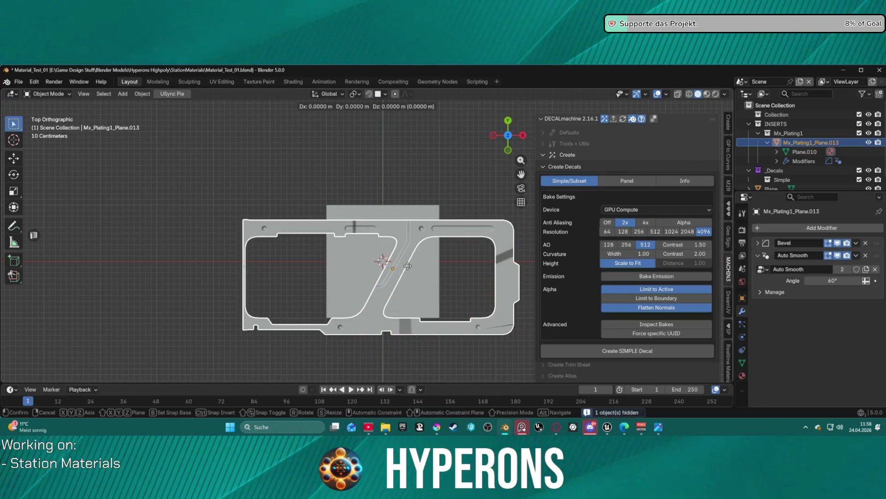
{"action": "key", "text": "z"}
{"action": "key", "text": "x"}
{"action": "key", "text": "y"}
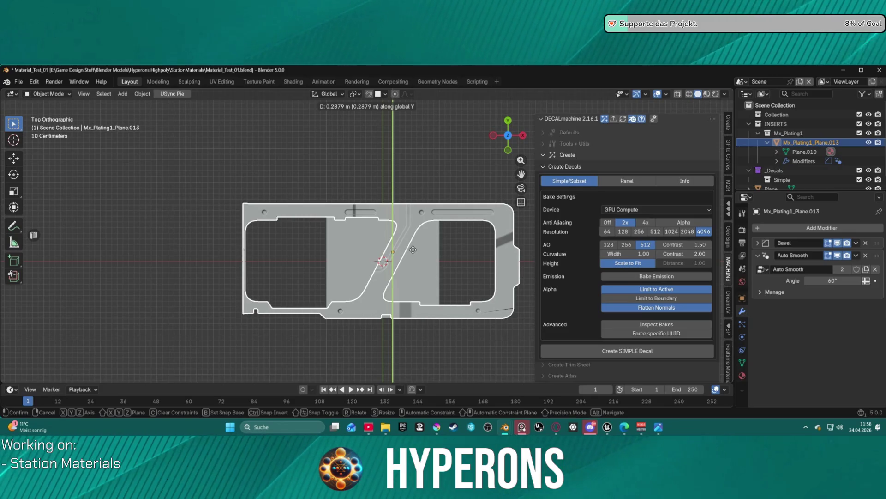
{"action": "left_click", "coordinate": [413, 250]}
Shrink the plating to 0.919 scale so it fits within the square.
{"action": "key", "text": "s"}
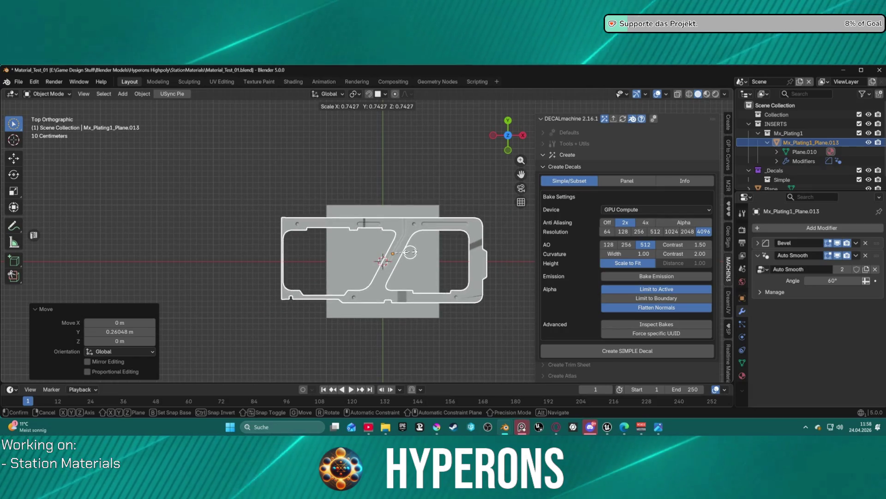
{"action": "left_click", "coordinate": [414, 252]}
{"action": "key", "text": "w"}
{"action": "scroll", "coordinate": [430, 259], "scroll_direction": "up", "scroll_amount": 2}
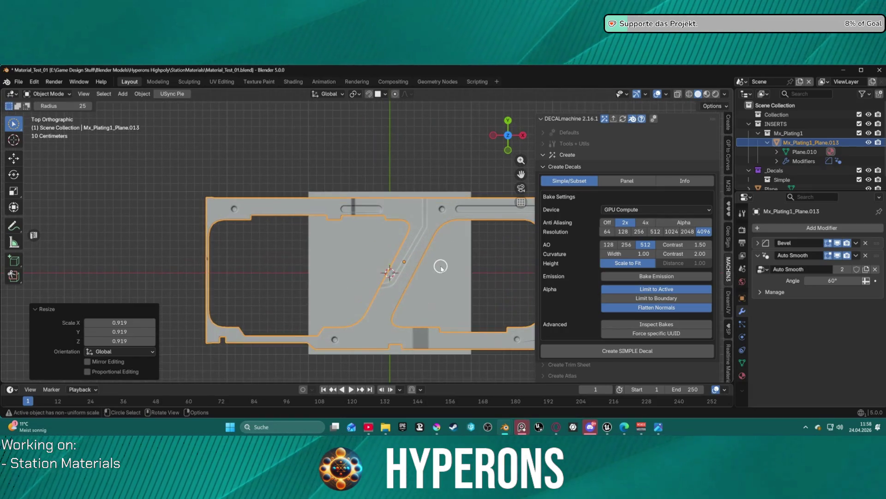
{"action": "mouse_move", "coordinate": [446, 279]}
{"action": "left_mouse_down"}
{"action": "mouse_move", "coordinate": [443, 233]}
{"action": "mouse_move", "coordinate": [432, 217]}
{"action": "mouse_move", "coordinate": [462, 231]}
{"action": "mouse_move", "coordinate": [451, 281]}
{"action": "left_mouse_up"}
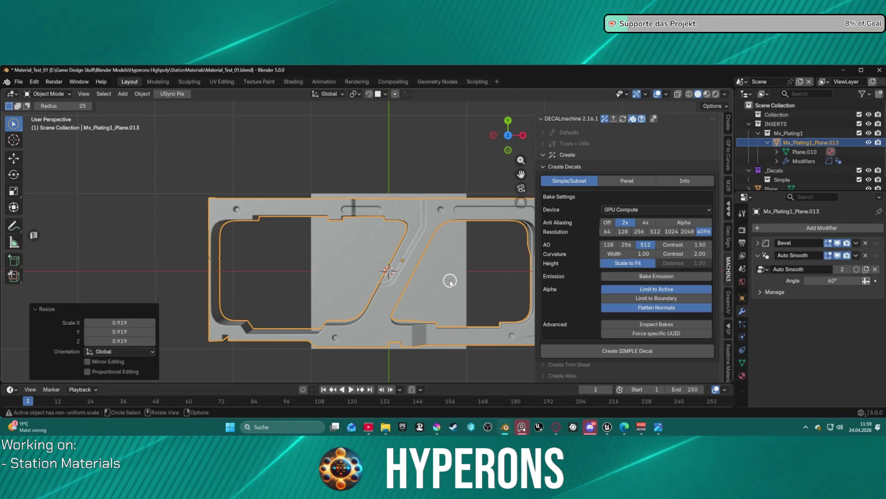
Rescale the plating to 0.954 and inspect it from several angles.
{"action": "scroll", "coordinate": [429, 299], "scroll_direction": "down", "scroll_amount": 3}
{"action": "scroll", "coordinate": [432, 298], "scroll_direction": "up", "scroll_amount": 2}
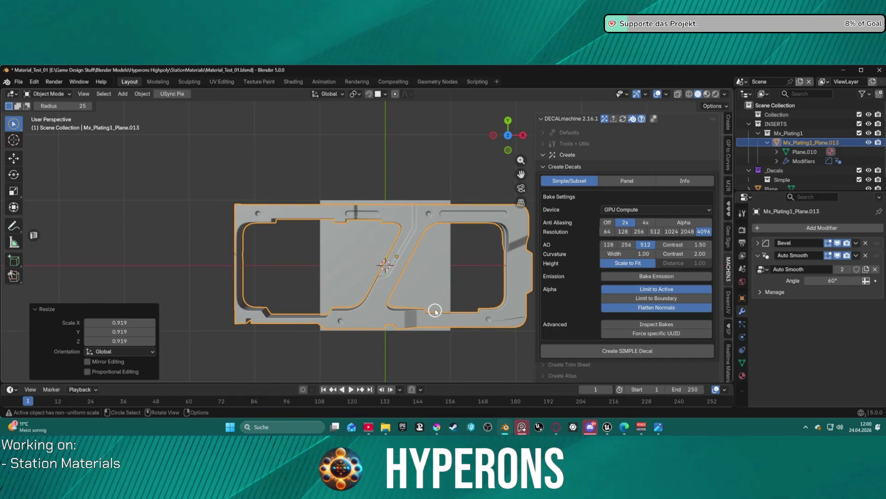
{"action": "scroll", "coordinate": [435, 260], "scroll_direction": "up", "scroll_amount": 1}
{"action": "key", "text": "s"}
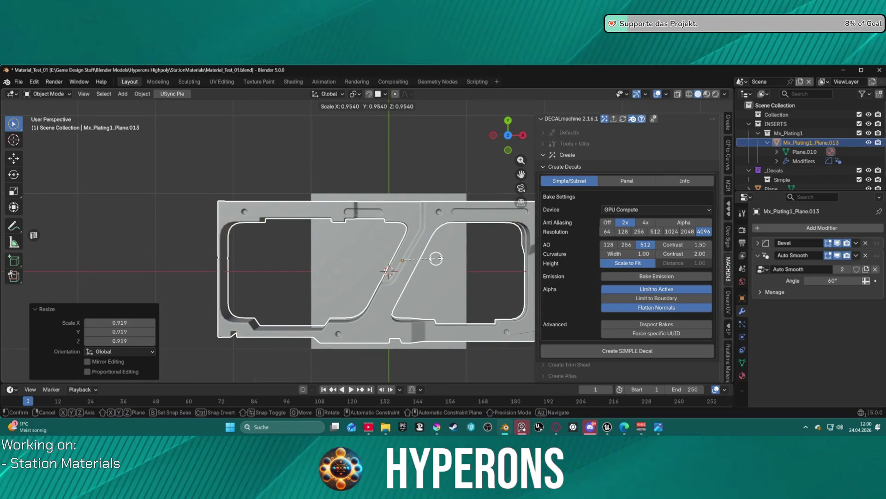
{"action": "left_click", "coordinate": [436, 260]}
{"action": "mouse_move", "coordinate": [435, 259]}
{"action": "left_mouse_down"}
{"action": "mouse_move", "coordinate": [475, 257]}
{"action": "mouse_move", "coordinate": [487, 240]}
{"action": "mouse_move", "coordinate": [472, 192]}
{"action": "mouse_move", "coordinate": [481, 166]}
{"action": "mouse_move", "coordinate": [430, 202]}
{"action": "mouse_move", "coordinate": [466, 202]}
{"action": "mouse_move", "coordinate": [448, 249]}
{"action": "mouse_move", "coordinate": [475, 231]}
{"action": "mouse_move", "coordinate": [470, 203]}
{"action": "left_mouse_up"}
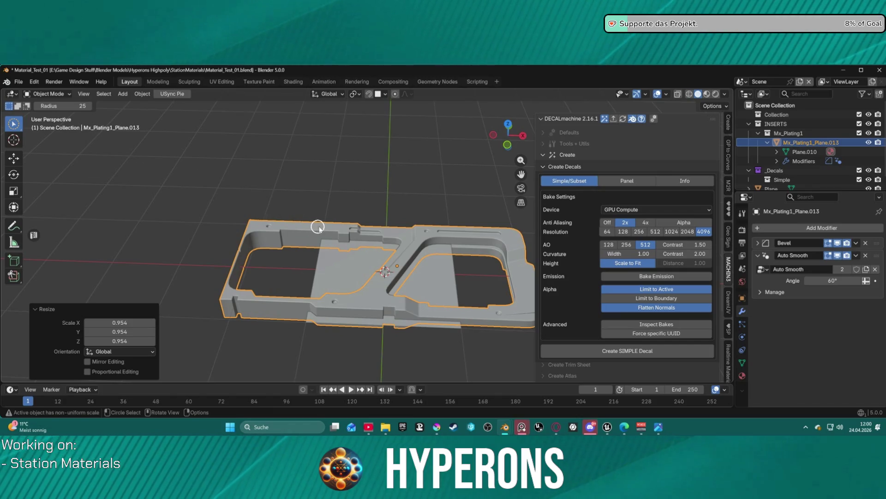
{"action": "key", "text": "KP_7"}
{"action": "scroll", "coordinate": [291, 225], "scroll_direction": "up", "scroll_amount": 4}
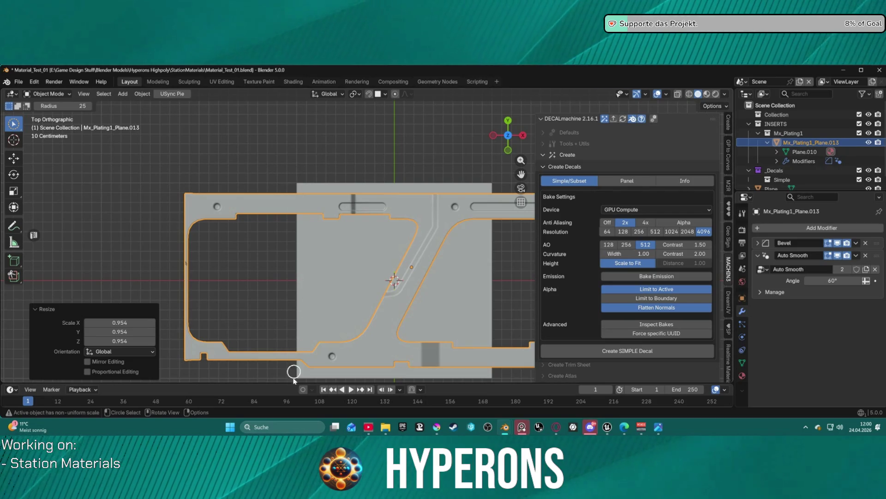
{"action": "mouse_move", "coordinate": [259, 236]}
{"action": "left_mouse_down"}
{"action": "mouse_move", "coordinate": [323, 152]}
{"action": "mouse_move", "coordinate": [345, 145]}
{"action": "mouse_move", "coordinate": [268, 187]}
{"action": "mouse_move", "coordinate": [252, 179]}
{"action": "mouse_move", "coordinate": [249, 207]}
{"action": "mouse_move", "coordinate": [263, 206]}
{"action": "mouse_move", "coordinate": [251, 198]}
{"action": "mouse_move", "coordinate": [277, 209]}
{"action": "mouse_move", "coordinate": [284, 245]}
{"action": "left_mouse_up"}
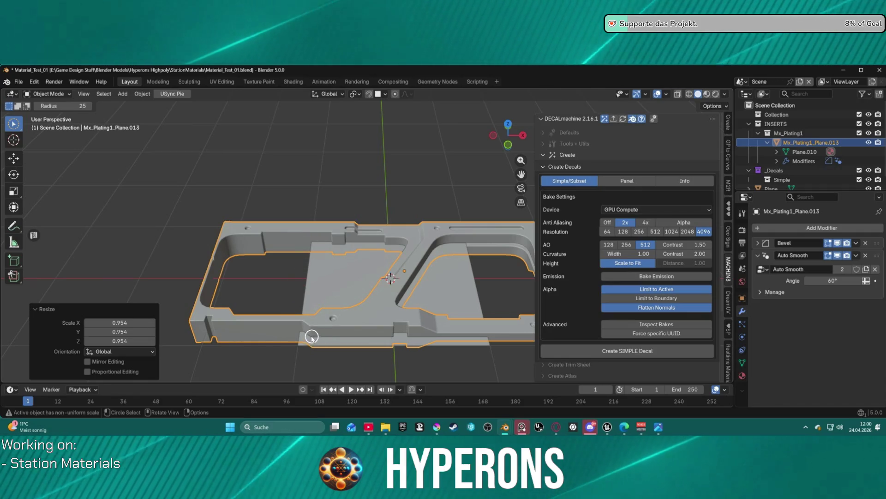
{"action": "mouse_move", "coordinate": [305, 333]}
{"action": "left_mouse_down"}
{"action": "mouse_move", "coordinate": [328, 351]}
{"action": "mouse_move", "coordinate": [376, 297]}
{"action": "mouse_move", "coordinate": [366, 316]}
{"action": "mouse_move", "coordinate": [317, 337]}
{"action": "mouse_move", "coordinate": [308, 373]}
{"action": "left_mouse_up"}
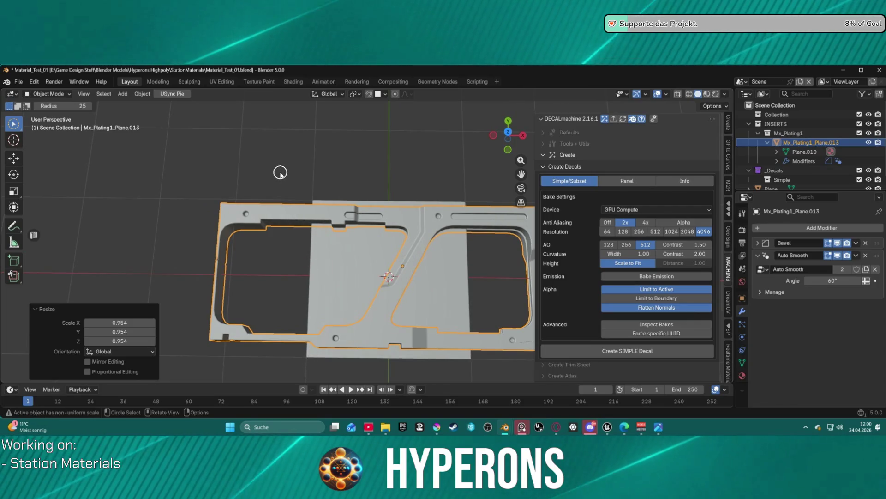
Lower the plating twice along Z, about 0.044 m, against the grey block.
{"action": "key", "text": "g"}
{"action": "key", "text": "z"}
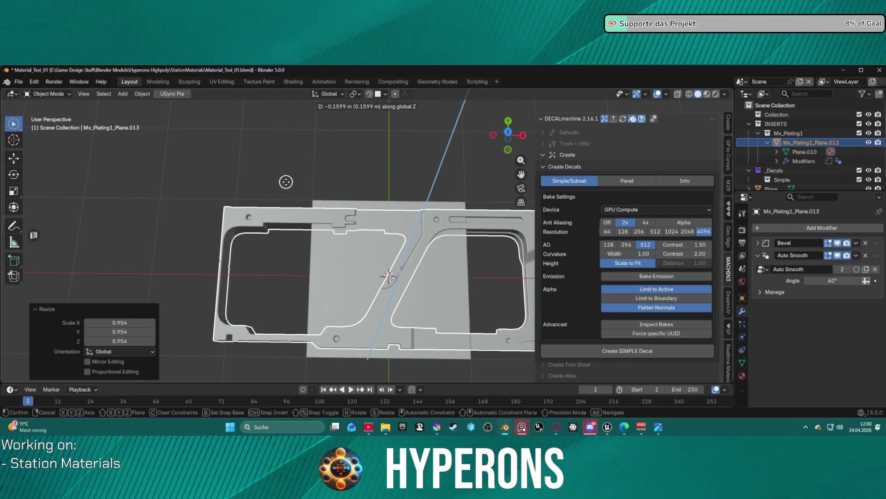
{"action": "left_click", "coordinate": [286, 180]}
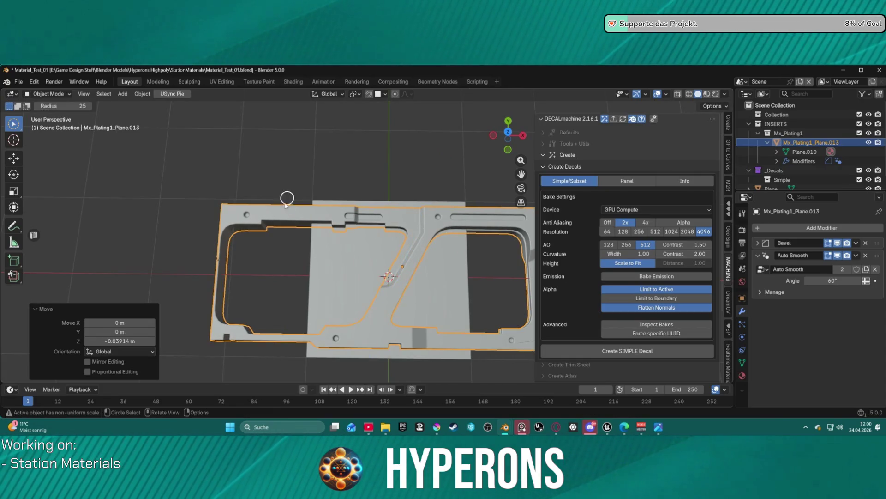
{"action": "mouse_move", "coordinate": [287, 192]}
{"action": "left_mouse_down"}
{"action": "mouse_move", "coordinate": [285, 112]}
{"action": "mouse_move", "coordinate": [287, 164]}
{"action": "left_mouse_up"}
{"action": "key", "text": "g"}
{"action": "key", "text": "z"}
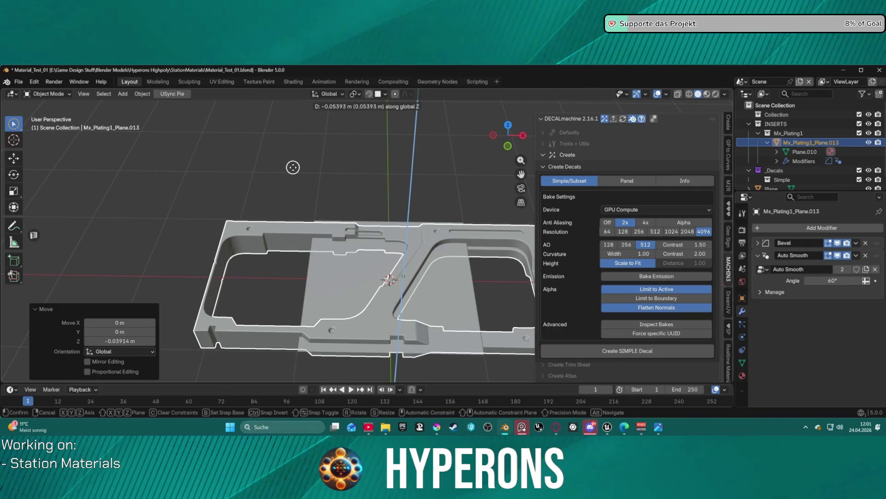
{"action": "left_click", "coordinate": [293, 167]}
{"action": "key", "text": "c"}
{"action": "scroll", "coordinate": [300, 251], "scroll_direction": "up", "scroll_amount": 2}
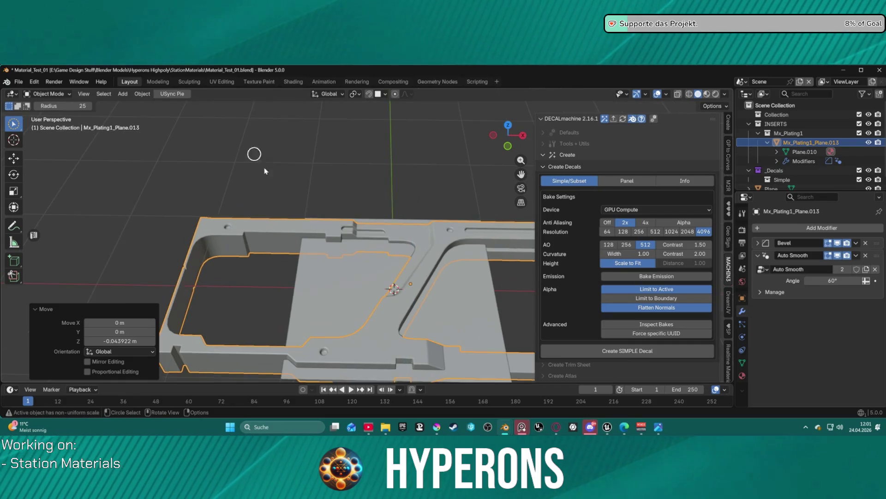
{"action": "key", "text": "ctrl+Tab"}
In Edit Mode, try a bisect cut across the plating, then orbit into a low perspective view.
{"action": "left_click", "coordinate": [285, 246]}
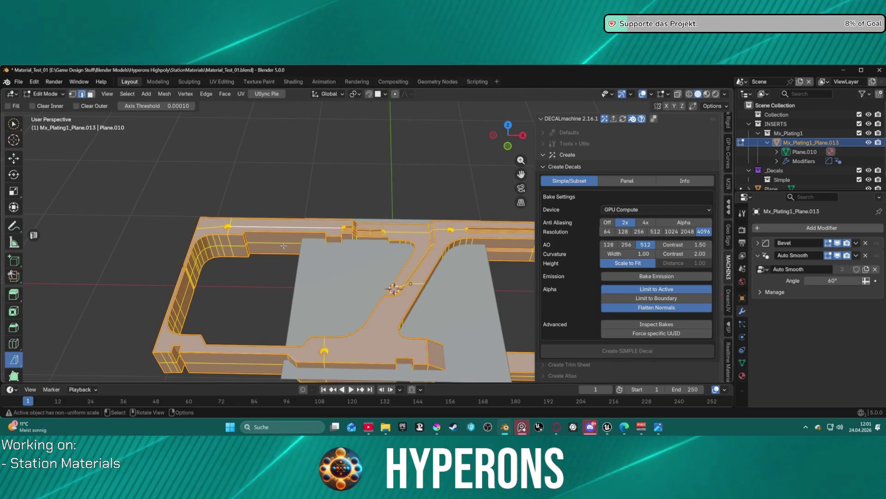
{"action": "scroll", "coordinate": [380, 200], "scroll_direction": "up", "scroll_amount": 3}
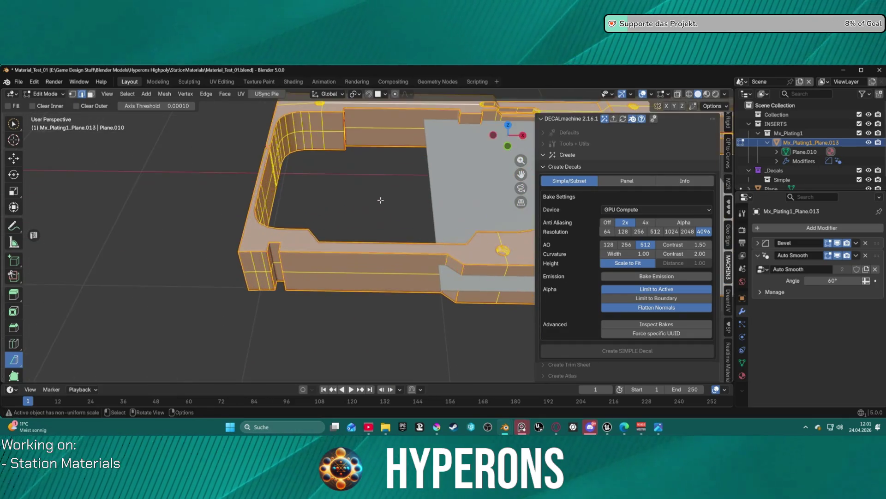
{"action": "scroll", "coordinate": [380, 200], "scroll_direction": "down", "scroll_amount": 3}
{"action": "mouse_move", "coordinate": [291, 111]}
{"action": "left_mouse_down"}
{"action": "mouse_move", "coordinate": [277, 157]}
{"action": "mouse_move", "coordinate": [248, 179]}
{"action": "mouse_move", "coordinate": [319, 176]}
{"action": "mouse_move", "coordinate": [353, 212]}
{"action": "left_mouse_up"}
{"action": "key", "text": "KP_7"}
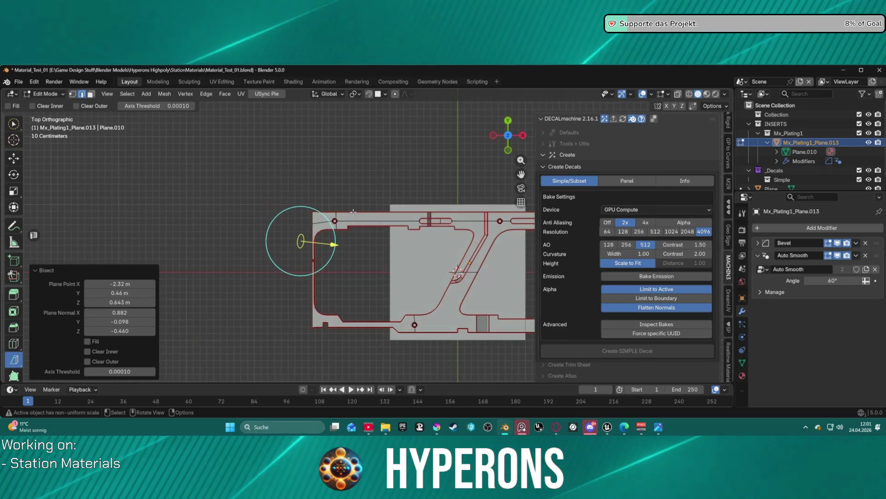
{"action": "left_click", "coordinate": [388, 203]}
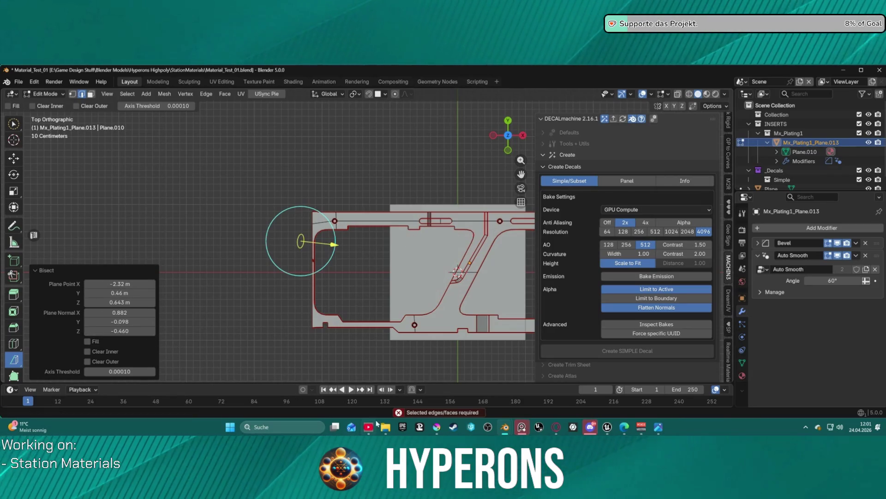
{"action": "right_click", "coordinate": [241, 201]}
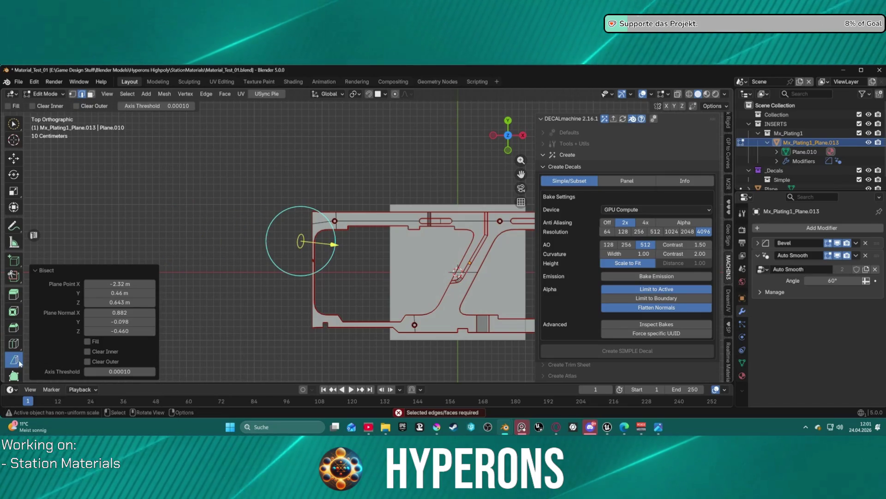
{"action": "key", "text": "w"}
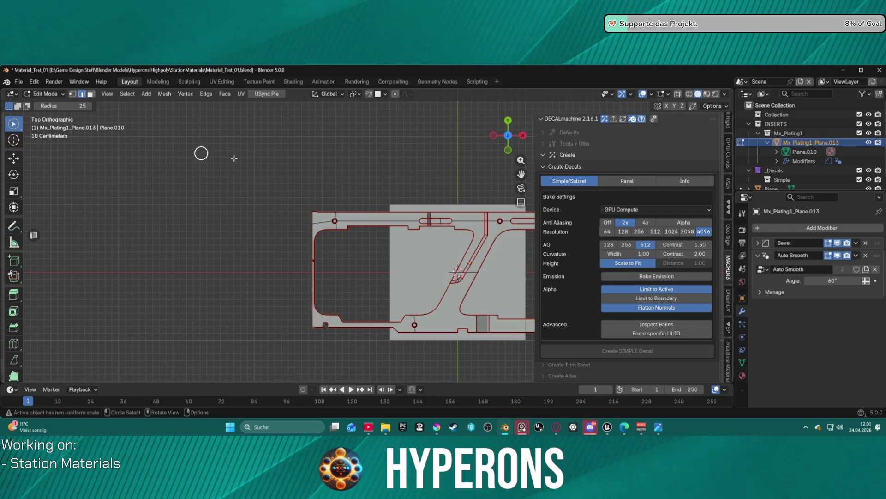
{"action": "left_click", "coordinate": [9, 327]}
{"action": "left_click", "coordinate": [13, 359]}
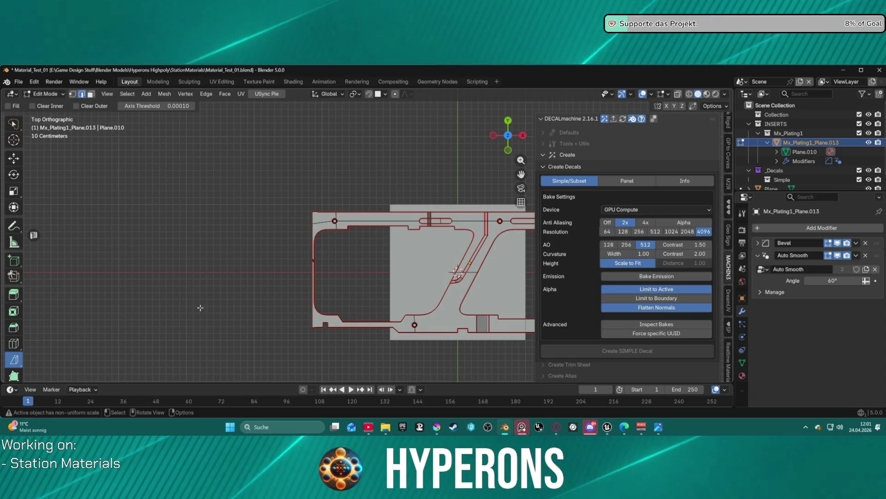
{"action": "mouse_move", "coordinate": [465, 254]}
{"action": "left_mouse_down"}
{"action": "mouse_move", "coordinate": [464, 157]}
{"action": "mouse_move", "coordinate": [465, 243]}
{"action": "mouse_move", "coordinate": [427, 166]}
{"action": "mouse_move", "coordinate": [429, 263]}
{"action": "mouse_move", "coordinate": [431, 230]}
{"action": "left_mouse_up"}
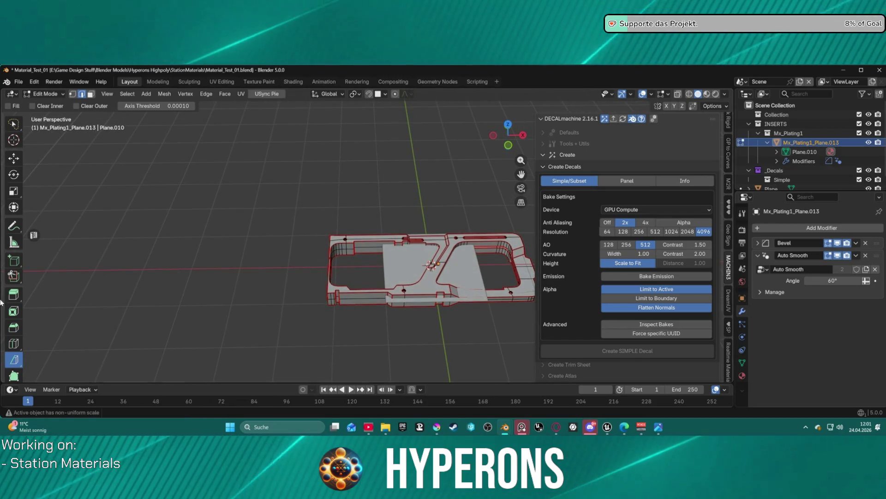
Leave mesh editing and return to Object Mode.
{"action": "left_click", "coordinate": [167, 95]}
{"action": "left_click", "coordinate": [150, 96]}
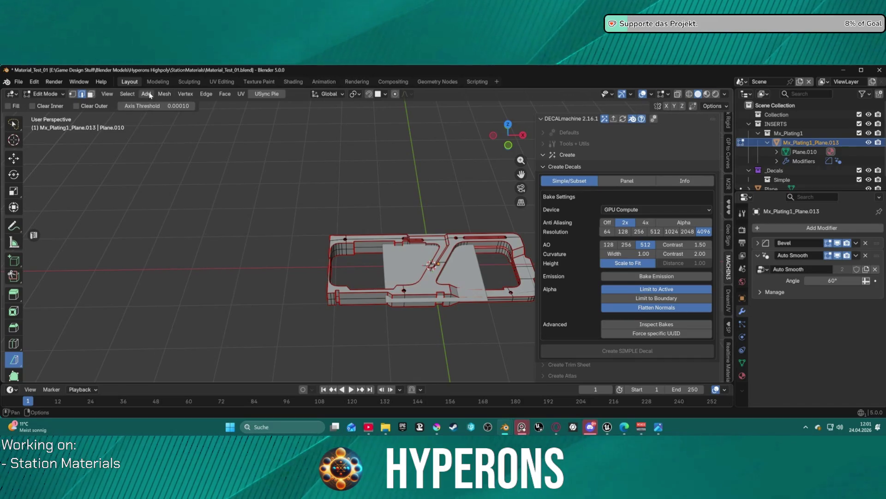
{"action": "key", "text": "ctrl+Tab"}
{"action": "left_click", "coordinate": [144, 181]}
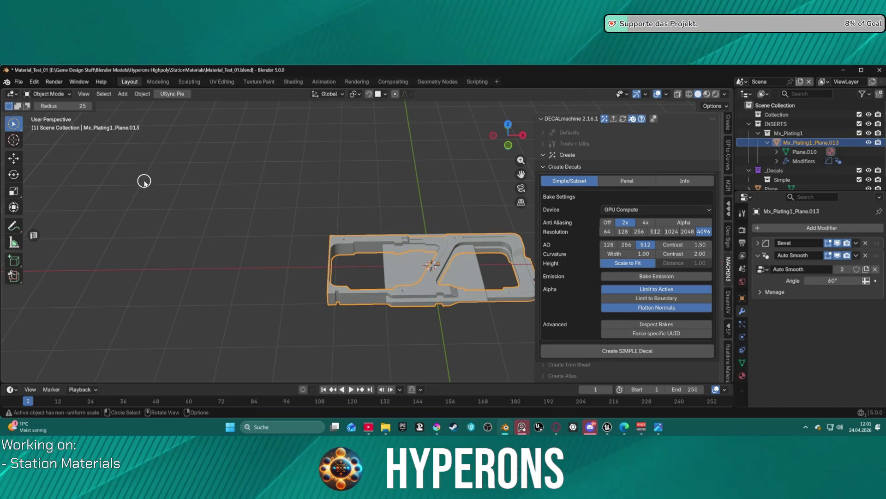
Add a 2 m cube at the world origin and centre it in the view.
{"action": "left_click", "coordinate": [126, 94]}
{"action": "mouse_move", "coordinate": [158, 108]}
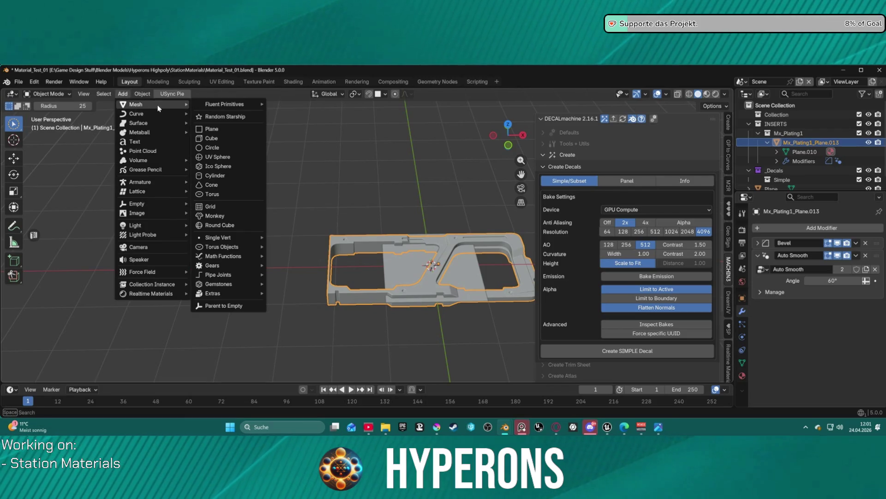
{"action": "left_click", "coordinate": [212, 138]}
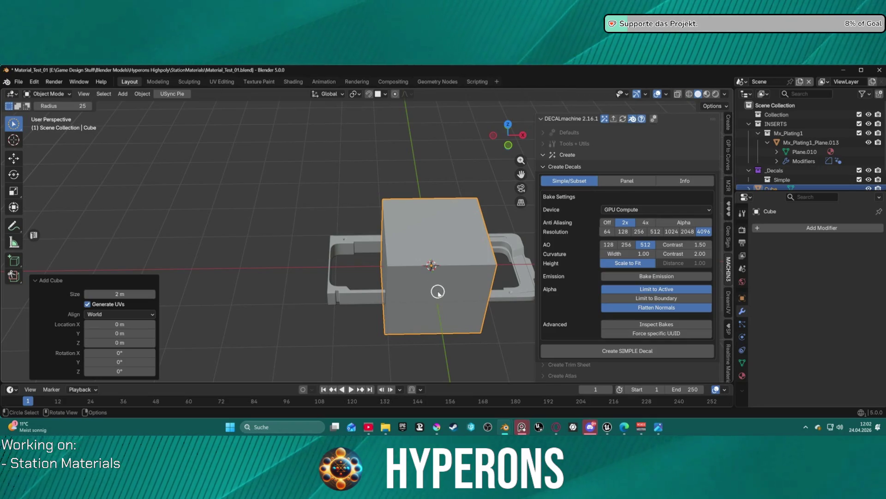
{"action": "scroll", "coordinate": [457, 273], "scroll_direction": "up", "scroll_amount": 3}
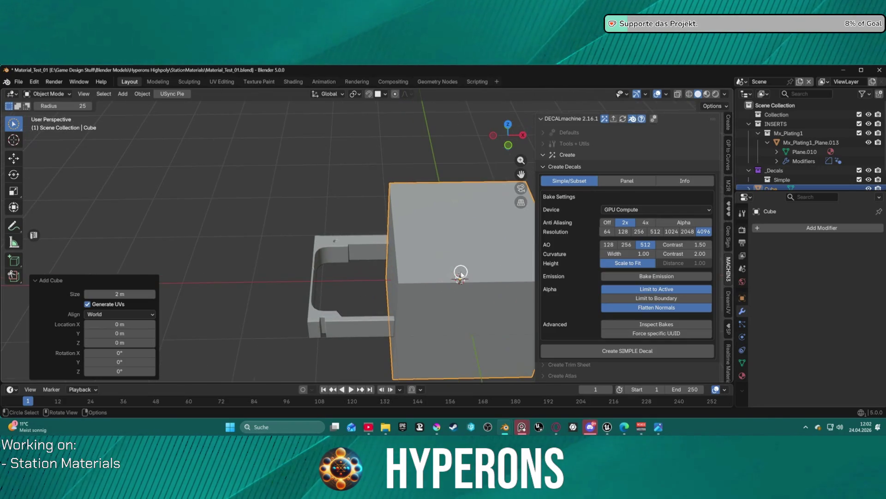
{"action": "left_click_drag", "start_coordinate": [395, 252], "coordinate": [290, 225], "text": "shift"}
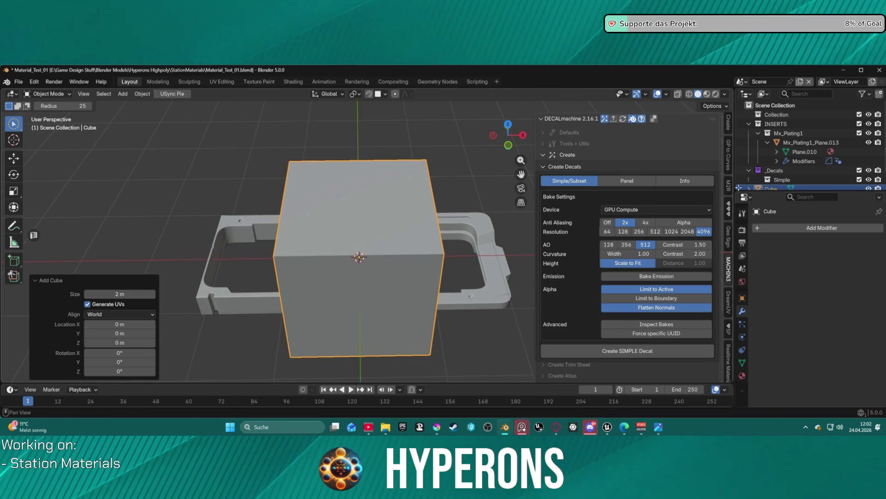
{"action": "scroll", "coordinate": [784, 179], "scroll_direction": "down", "scroll_amount": 1}
{"action": "left_click", "coordinate": [778, 228]}
{"action": "mouse_move", "coordinate": [778, 232]}
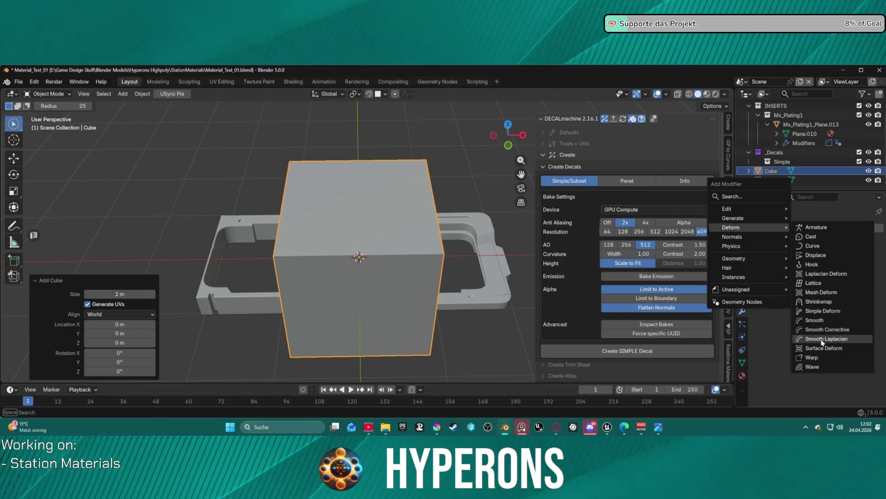
Give the cube a Difference Boolean targeting the plating, with the Manifold solver.
{"action": "mouse_move", "coordinate": [767, 218]}
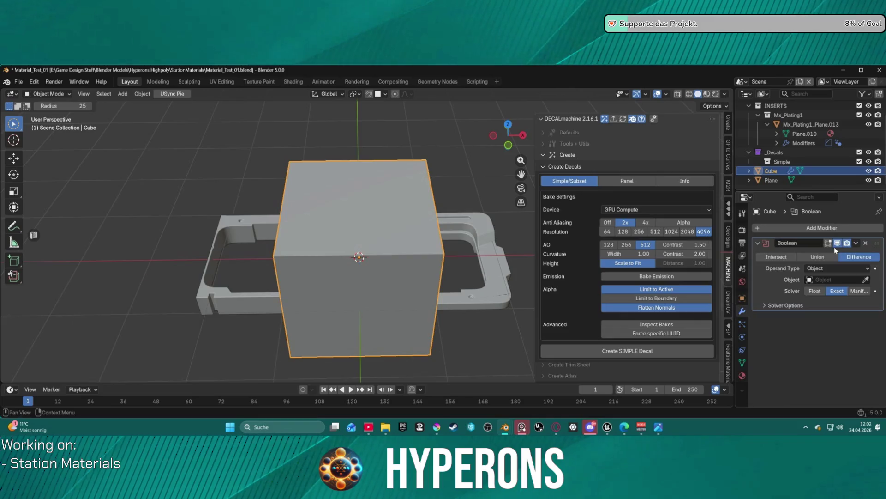
{"action": "left_click", "coordinate": [813, 236]}
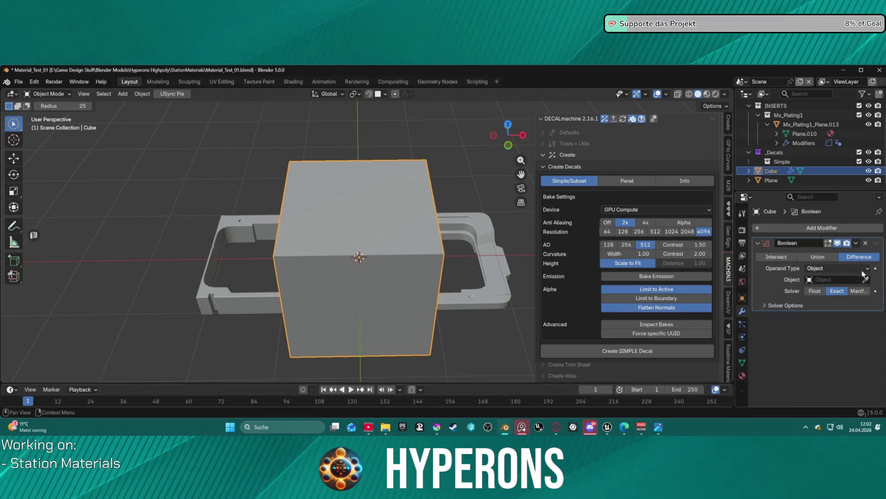
{"action": "left_click", "coordinate": [253, 303]}
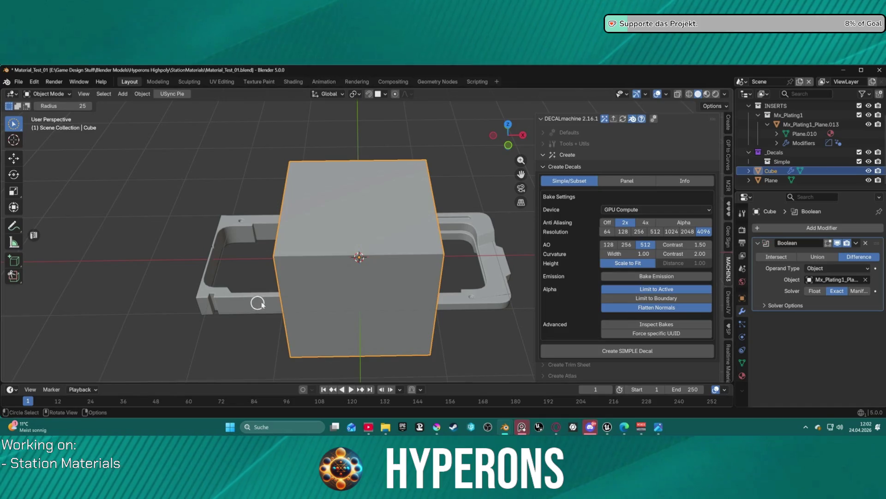
{"action": "left_click", "coordinate": [869, 171]}
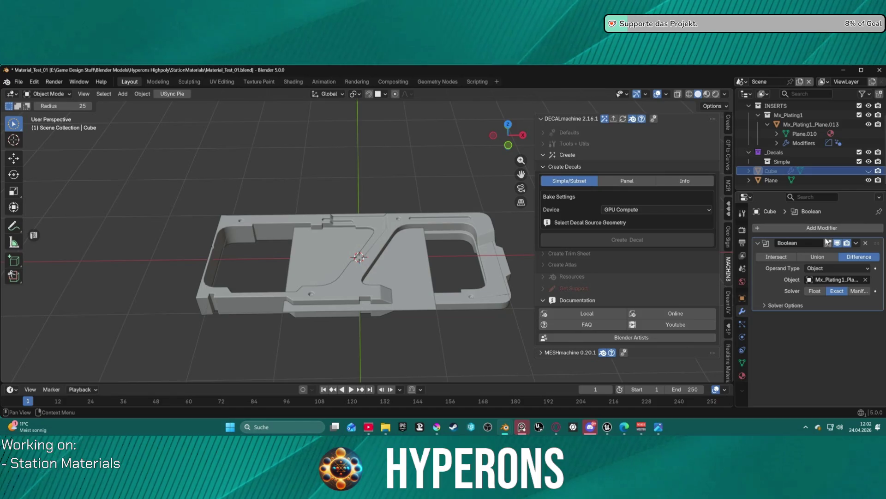
{"action": "left_click", "coordinate": [817, 257]}
{"action": "left_click", "coordinate": [787, 259]}
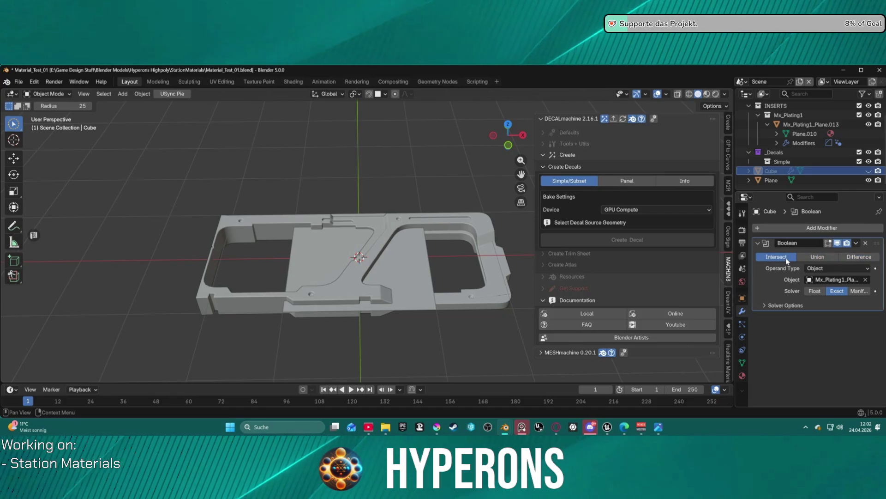
{"action": "left_click", "coordinate": [817, 257]}
{"action": "left_click", "coordinate": [860, 257]}
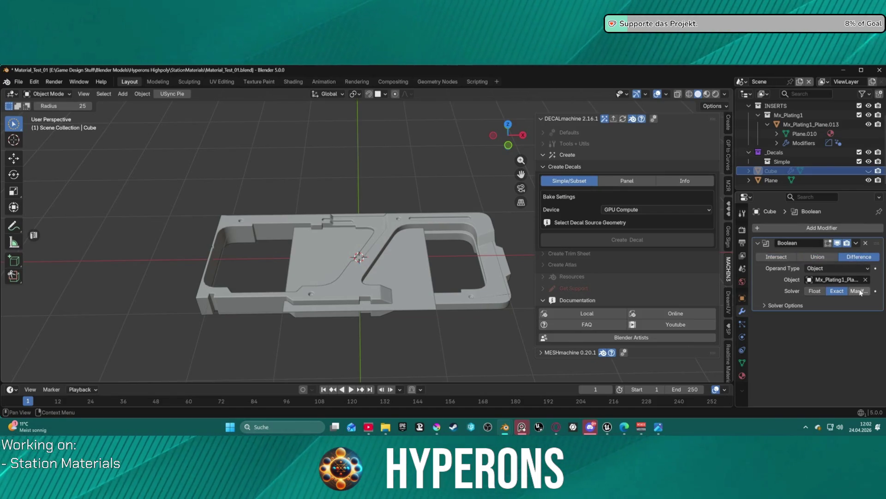
{"action": "left_click", "coordinate": [858, 292]}
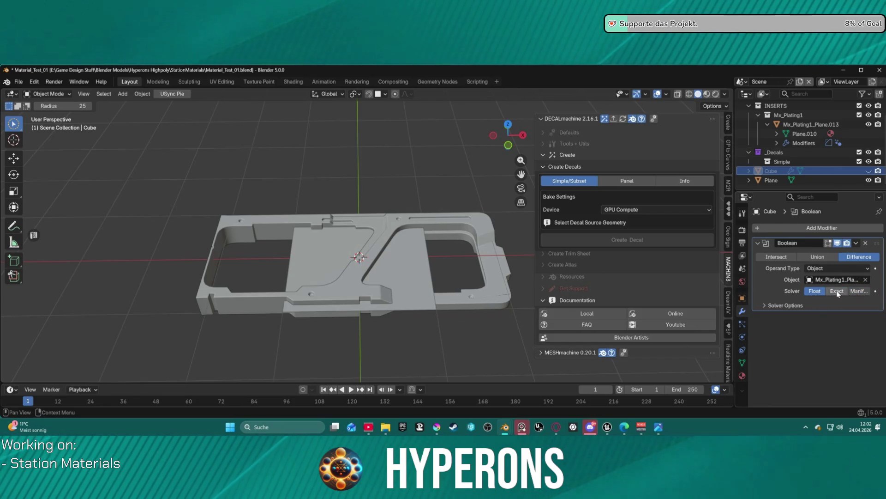
{"action": "left_click", "coordinate": [766, 306]}
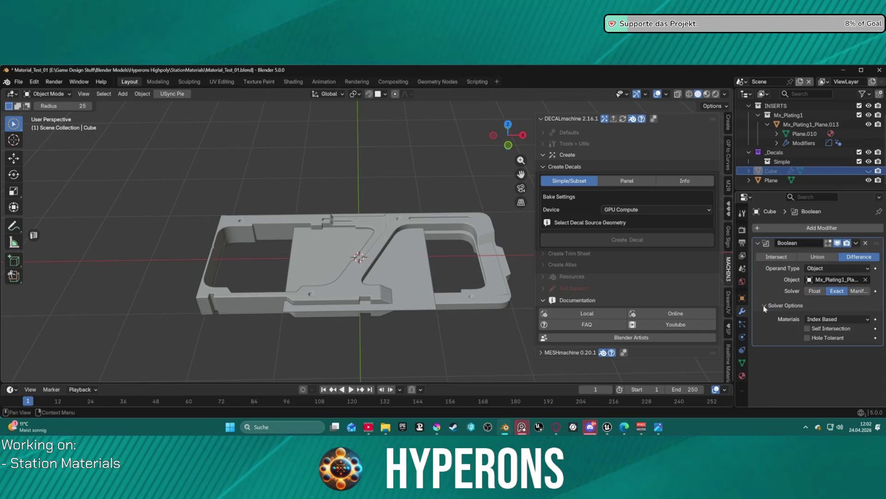
Toggle the cube's visibility to compare, leave it visible, and select the plating piece.
{"action": "left_click", "coordinate": [868, 171]}
{"action": "left_click", "coordinate": [869, 172]}
{"action": "left_click", "coordinate": [869, 171]}
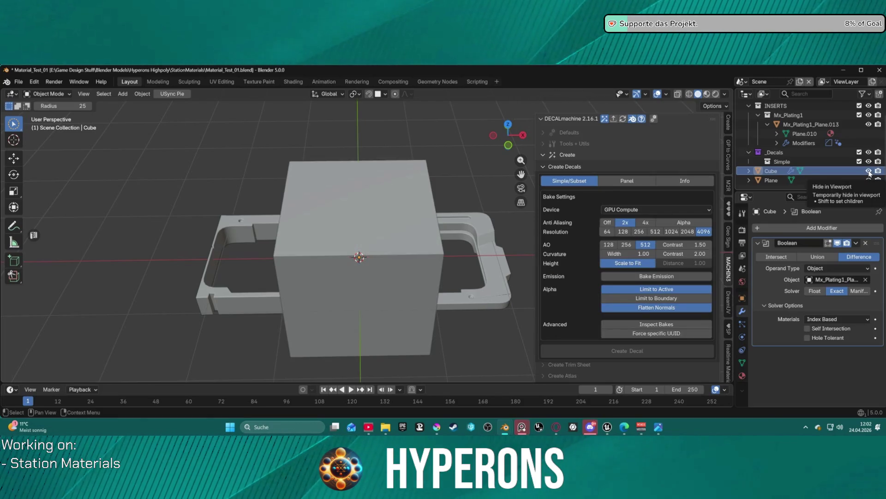
{"action": "left_click", "coordinate": [869, 171]}
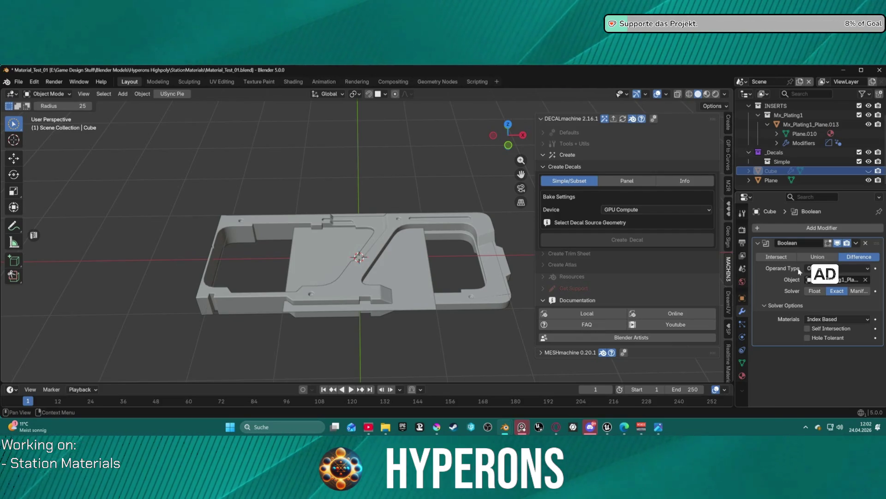
{"action": "left_click", "coordinate": [869, 172]}
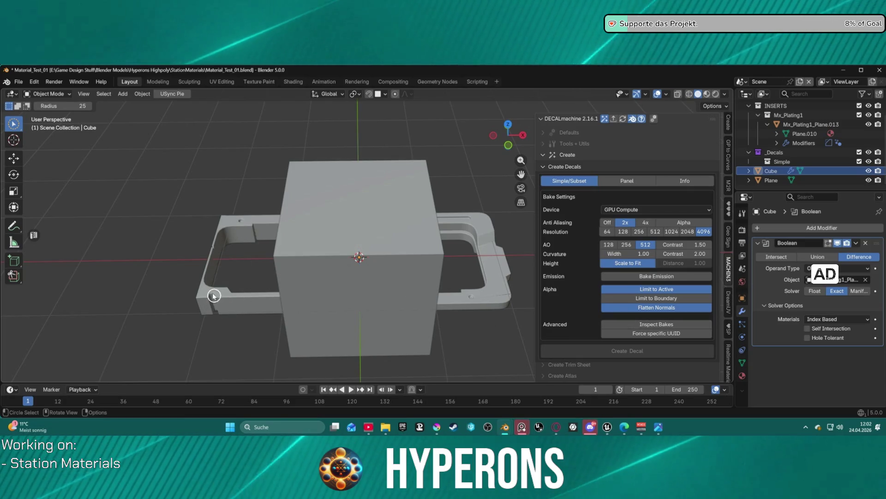
{"action": "left_click", "coordinate": [779, 181]}
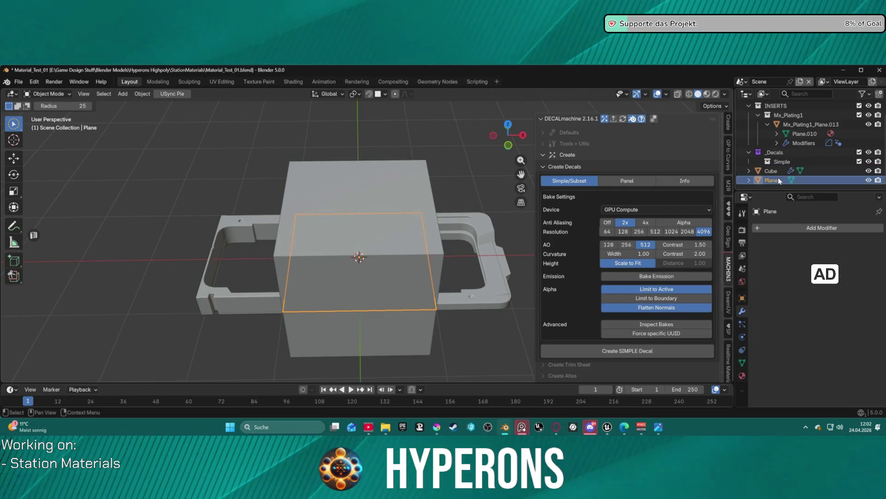
{"action": "left_click", "coordinate": [773, 172]}
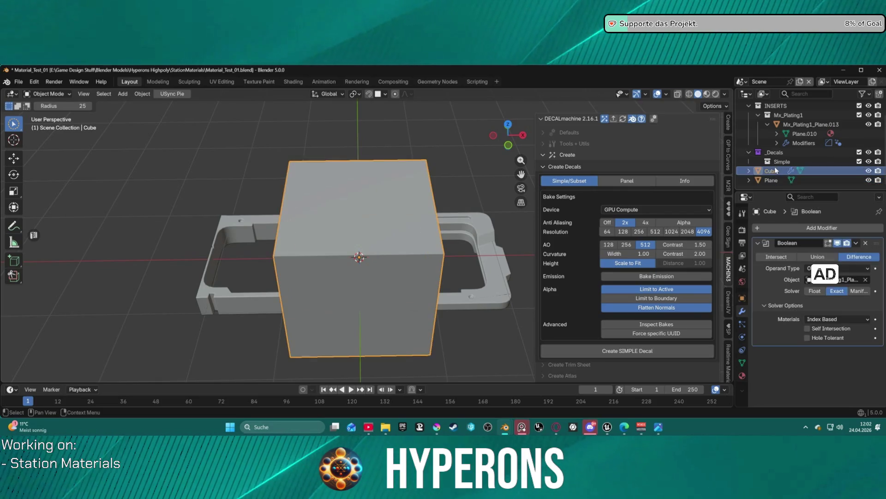
{"action": "left_click", "coordinate": [795, 126]}
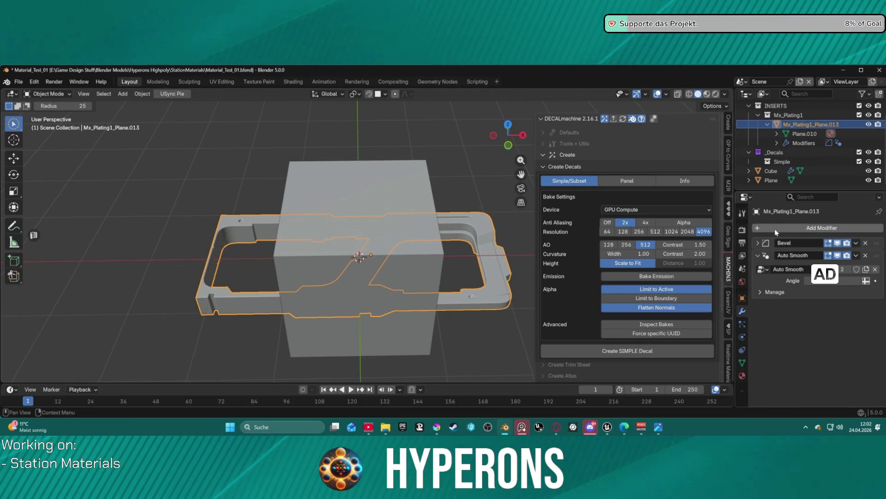
{"action": "scroll", "coordinate": [785, 134], "scroll_direction": "up", "scroll_amount": 2}
{"action": "left_click", "coordinate": [776, 124]}
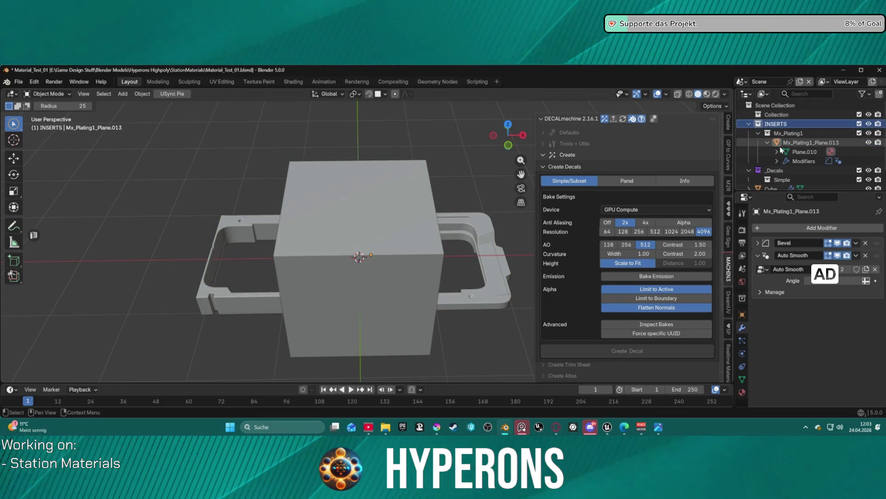
{"action": "left_click", "coordinate": [798, 144]}
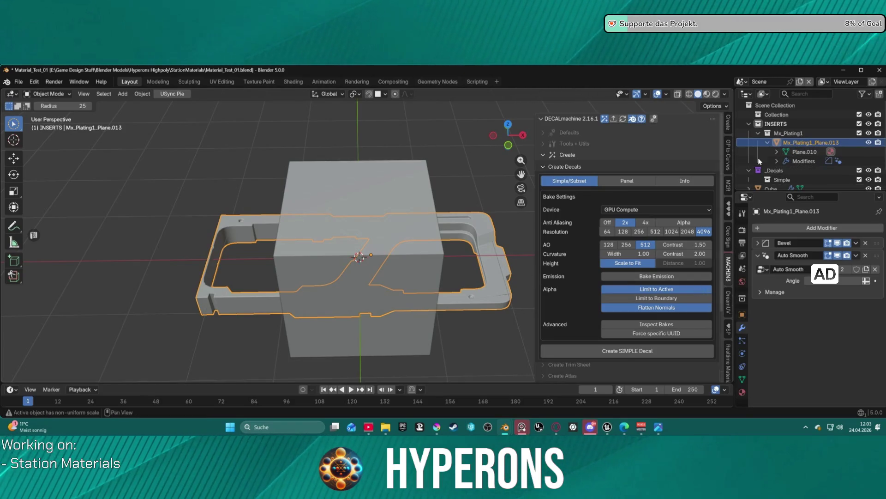
{"action": "left_click", "coordinate": [778, 230]}
Add a Difference Boolean modifier to the plating piece.
{"action": "mouse_move", "coordinate": [761, 280]}
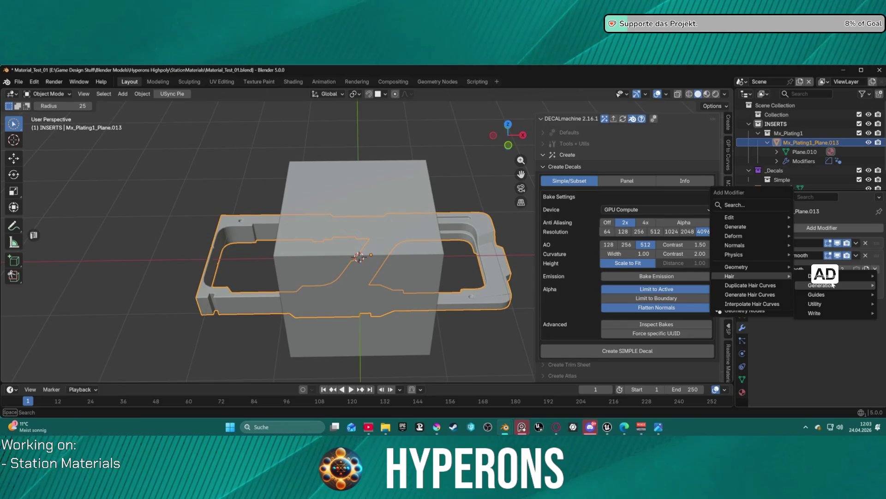
{"action": "mouse_move", "coordinate": [793, 279]}
{"action": "mouse_move", "coordinate": [774, 226]}
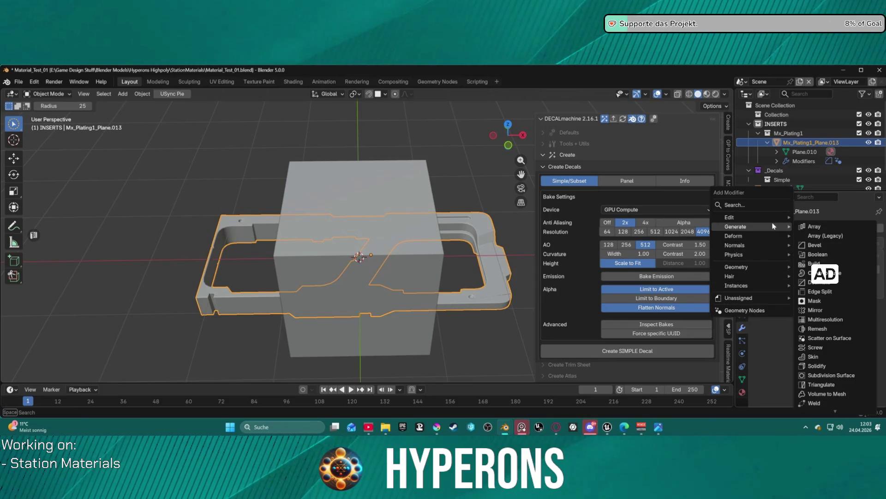
{"action": "left_click", "coordinate": [825, 253]}
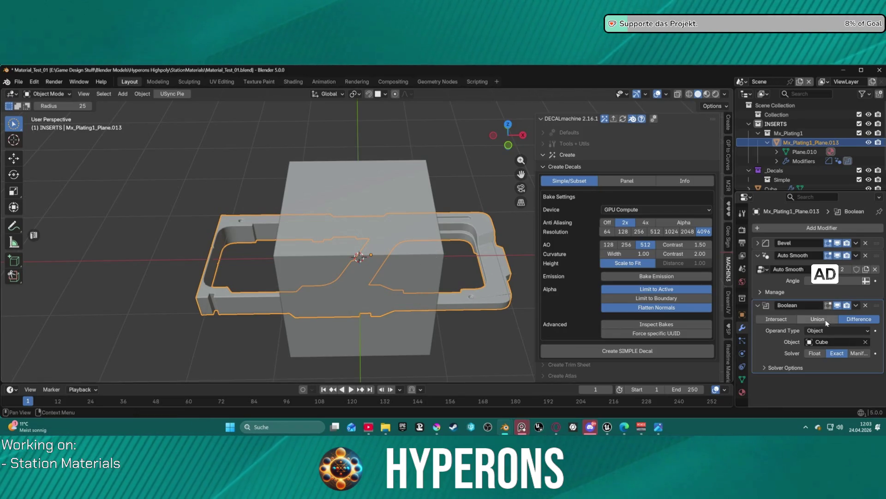
{"action": "left_click", "coordinate": [849, 319]}
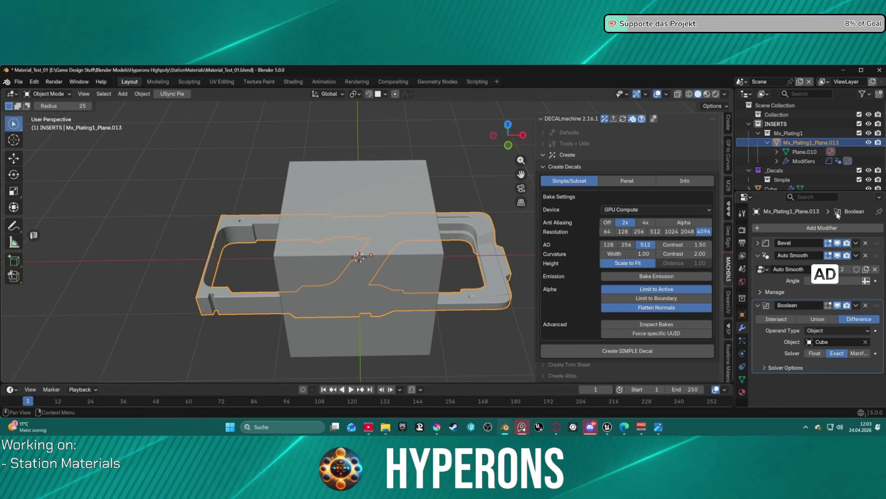
Move the Boolean above Bevel and Auto Smooth and set its solver to Manifold.
{"action": "left_click", "coordinate": [760, 307]}
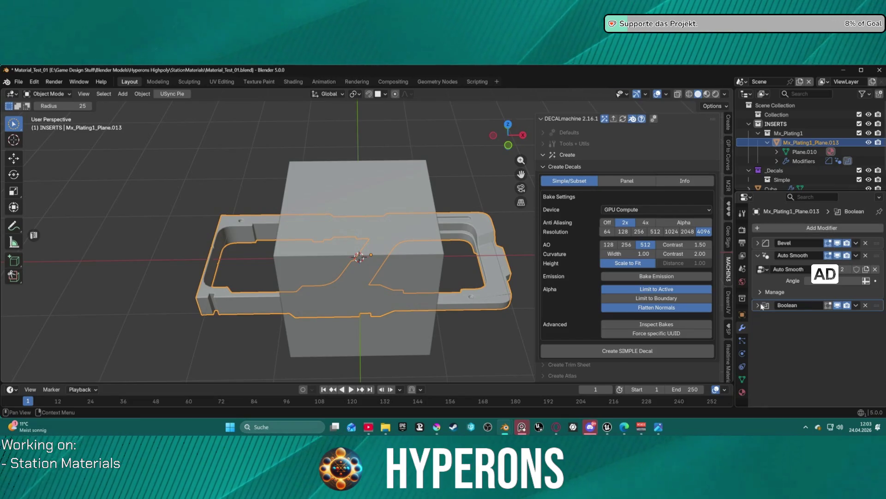
{"action": "left_click", "coordinate": [769, 257]}
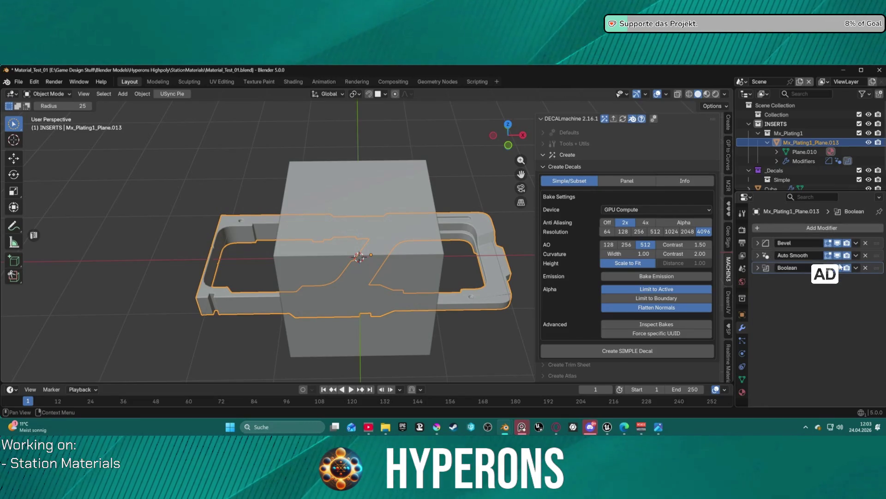
{"action": "left_click_drag", "start_coordinate": [761, 268], "coordinate": [759, 231]}
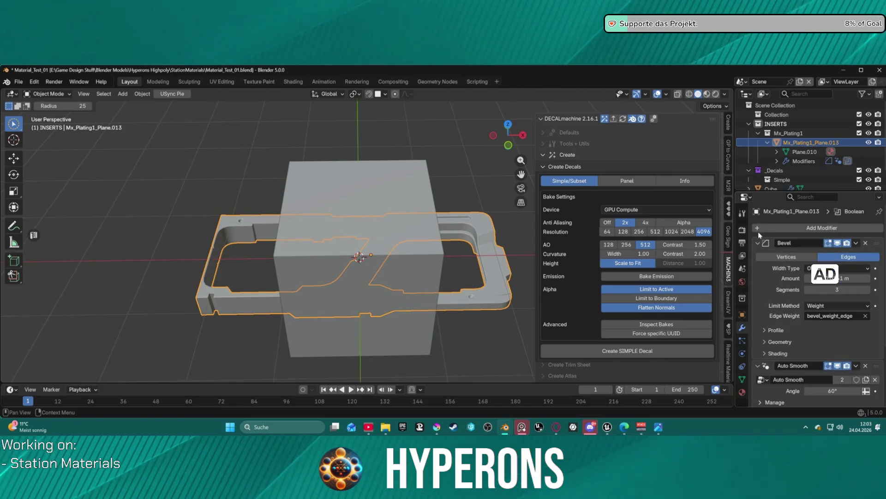
{"action": "scroll", "coordinate": [760, 315], "scroll_direction": "down", "scroll_amount": 5}
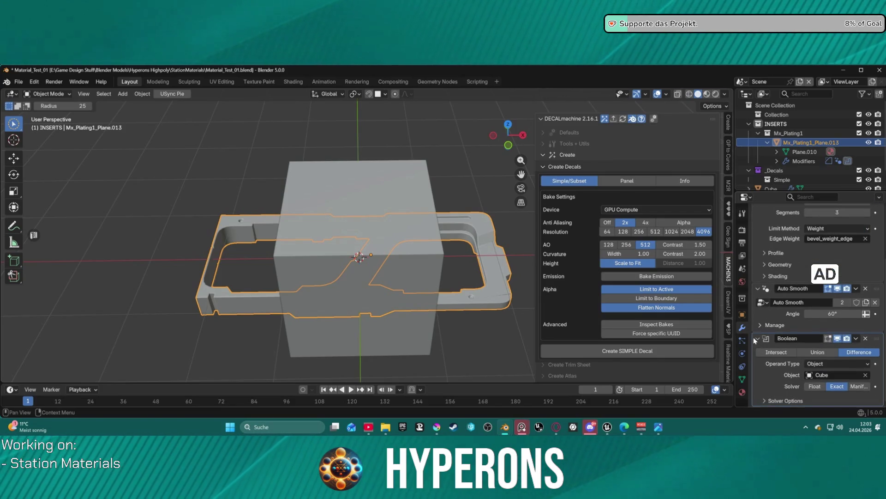
{"action": "mouse_move", "coordinate": [804, 342]}
{"action": "left_mouse_down"}
{"action": "mouse_move", "coordinate": [879, 189]}
{"action": "mouse_move", "coordinate": [858, 208]}
{"action": "left_mouse_up"}
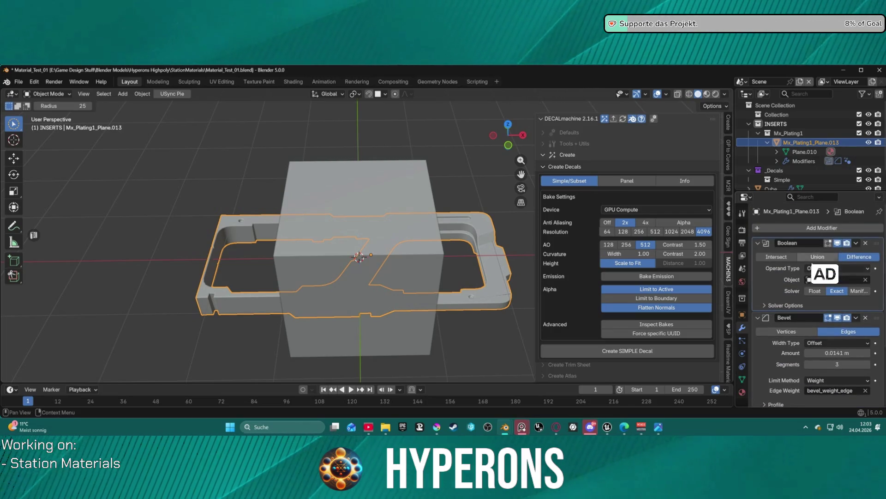
{"action": "left_click", "coordinate": [758, 243]}
{"action": "left_click", "coordinate": [758, 255]}
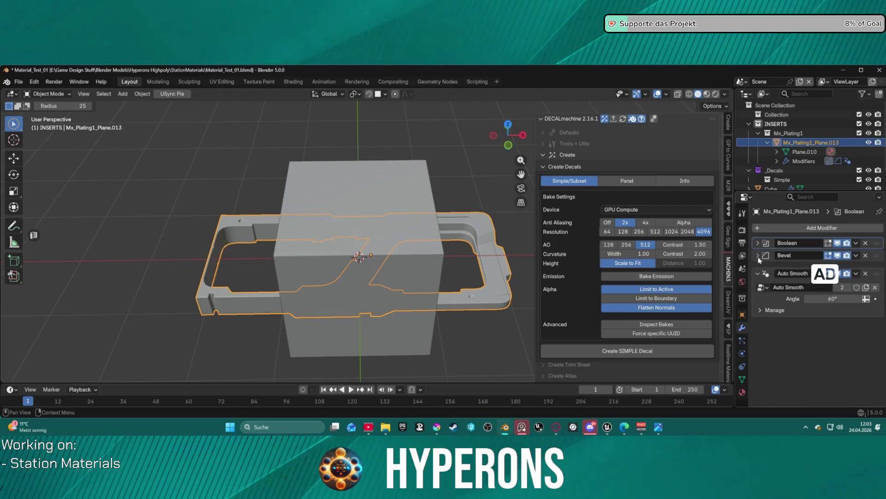
{"action": "left_click", "coordinate": [758, 268]}
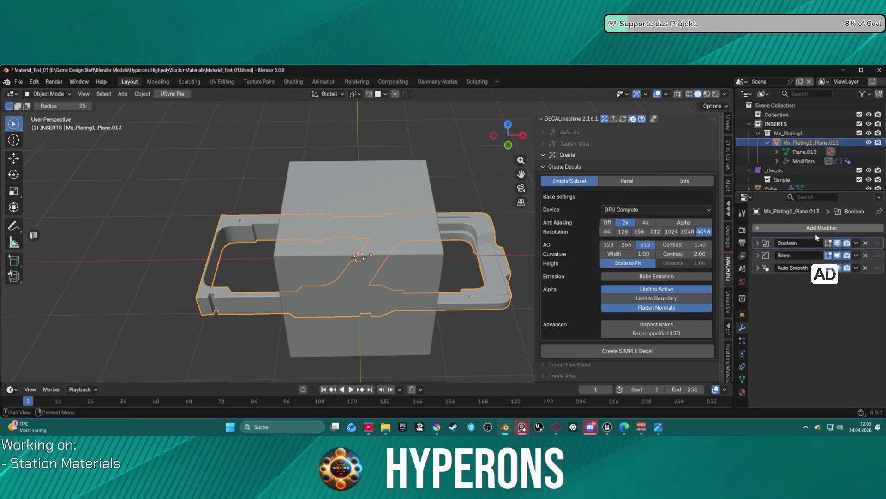
{"action": "left_click", "coordinate": [755, 243]}
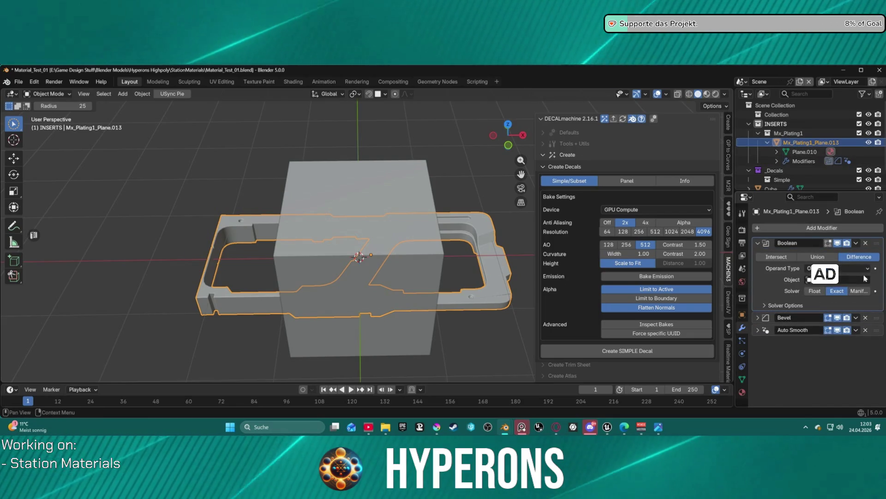
{"action": "left_click", "coordinate": [818, 292]}
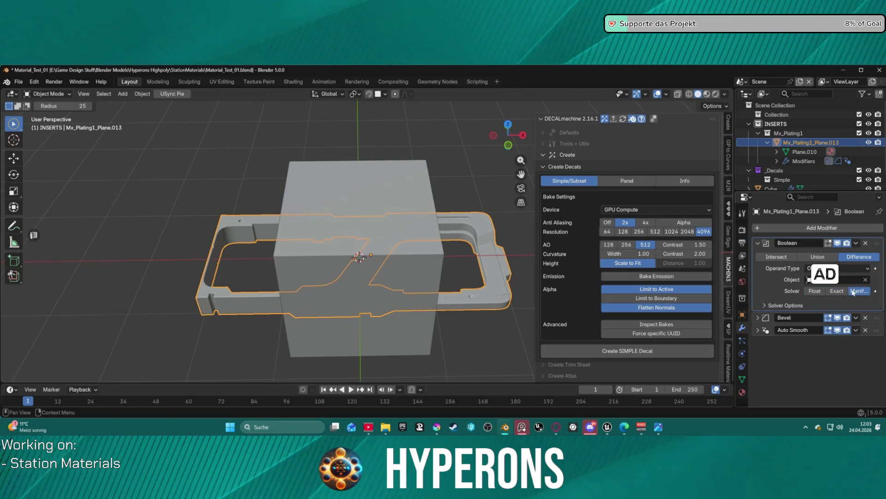
Put away the DECALmachine sidebar panel and select the Cube in the Outliner.
{"action": "left_click", "coordinate": [726, 120]}
{"action": "scroll", "coordinate": [726, 134], "scroll_direction": "up", "scroll_amount": 10}
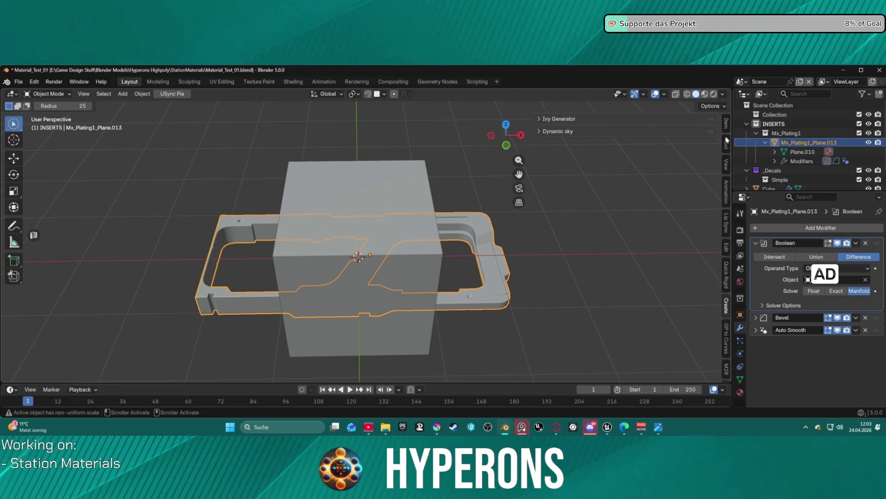
{"action": "scroll", "coordinate": [463, 287], "scroll_direction": "down", "scroll_amount": 2}
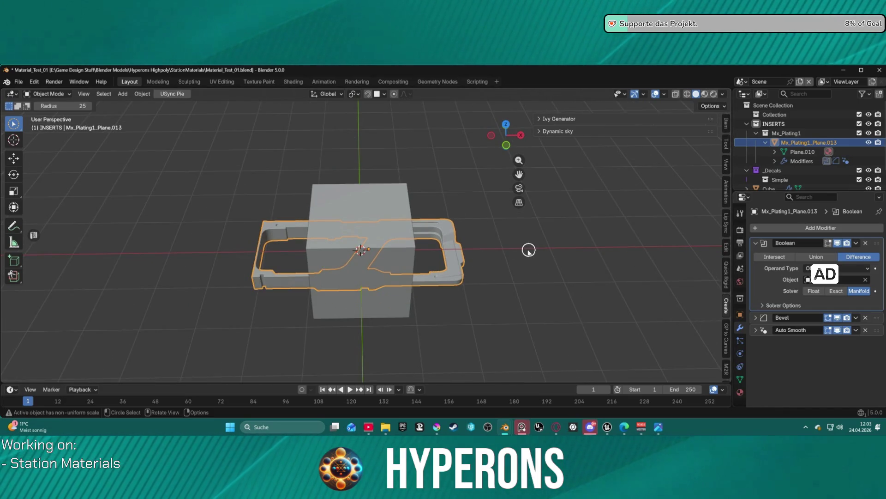
{"action": "scroll", "coordinate": [783, 185], "scroll_direction": "down", "scroll_amount": 2}
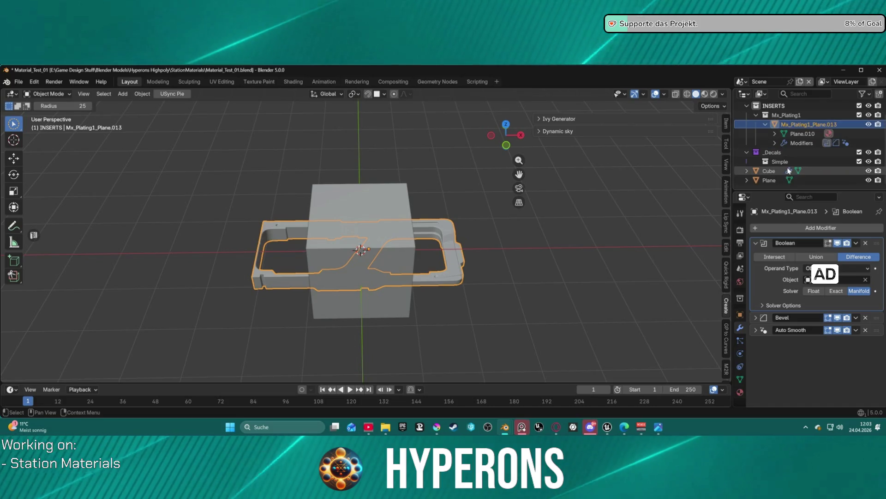
{"action": "left_click", "coordinate": [781, 171]}
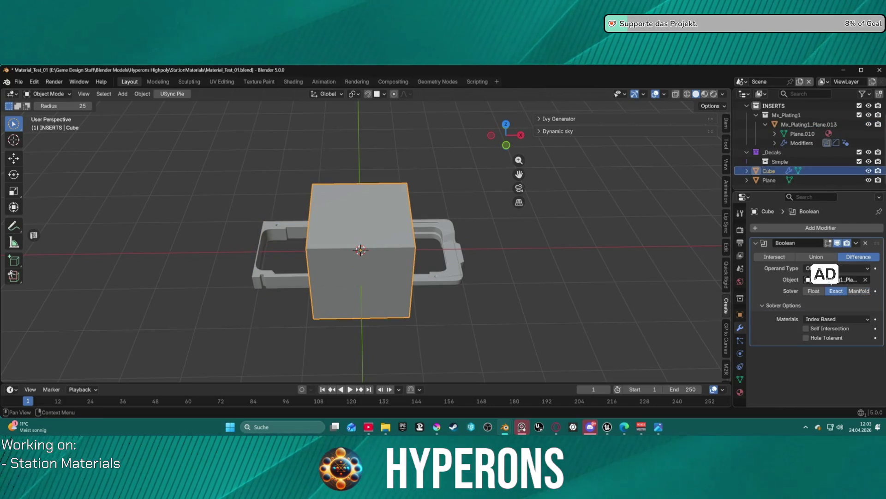
Preview the Cube's Boolean as Union and Intersect, then return it to Difference.
{"action": "left_click", "coordinate": [816, 257]}
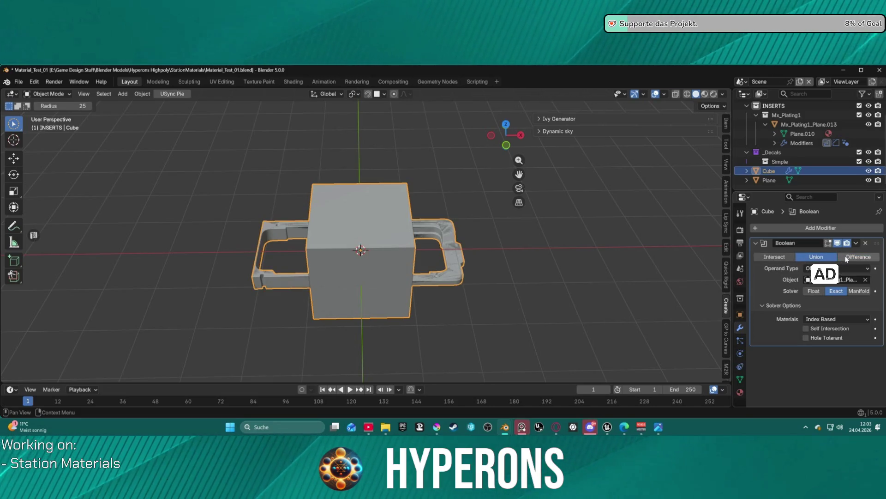
{"action": "left_click", "coordinate": [852, 257]}
{"action": "left_click", "coordinate": [817, 257]}
{"action": "left_click", "coordinate": [781, 257]}
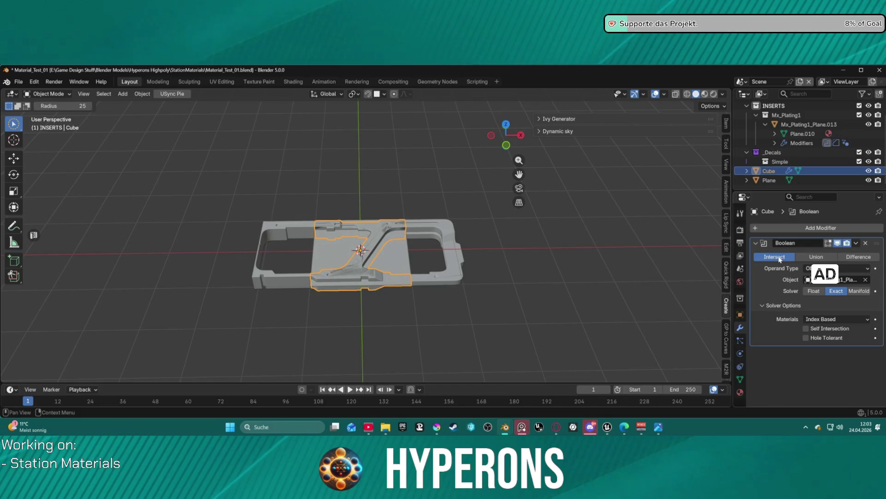
{"action": "scroll", "coordinate": [459, 259], "scroll_direction": "up", "scroll_amount": 3}
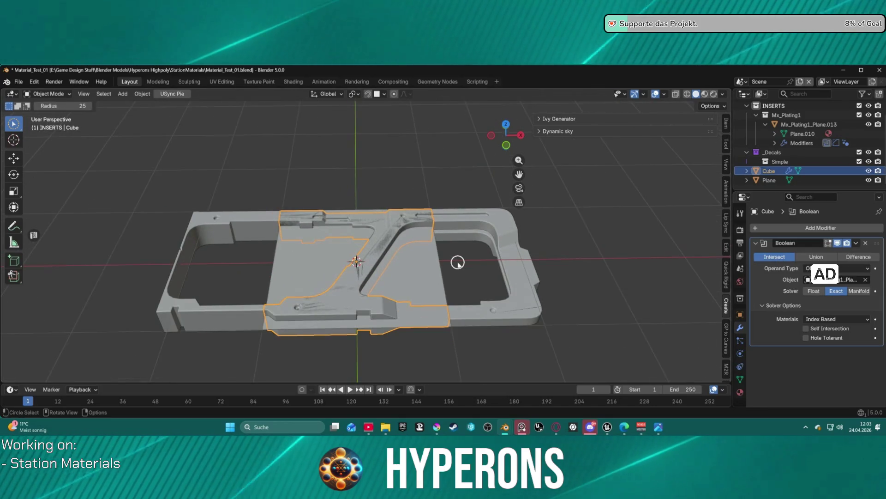
{"action": "left_click", "coordinate": [816, 257]}
{"action": "left_click", "coordinate": [858, 257]}
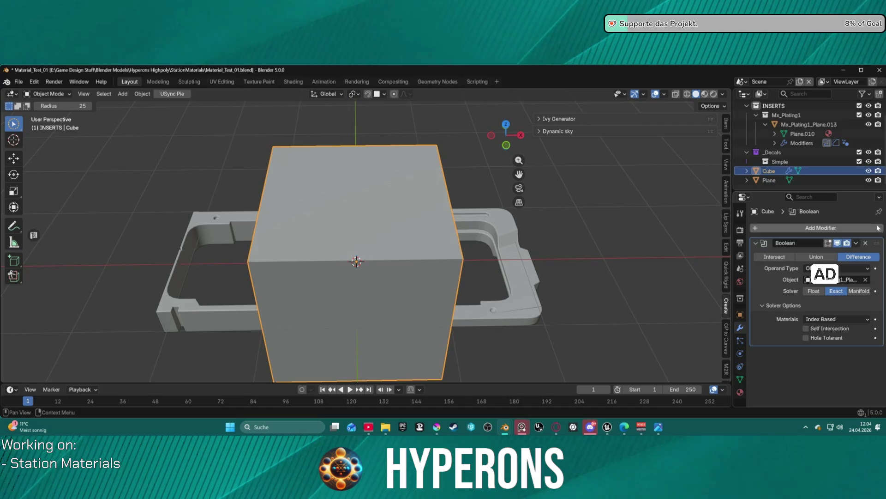
Delete the Cube's Boolean, set Mx_Plating1_Plane.013's Boolean to Intersect, and hide the Cube.
{"action": "left_click", "coordinate": [866, 243]}
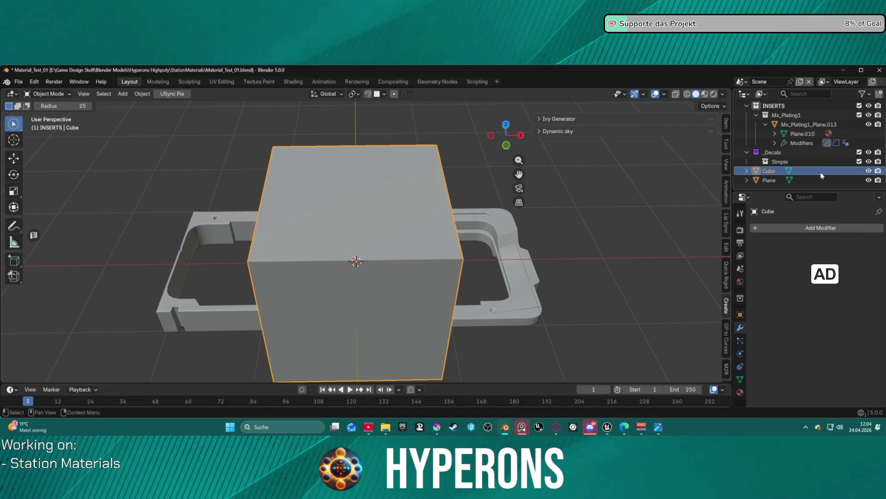
{"action": "scroll", "coordinate": [807, 138], "scroll_direction": "up", "scroll_amount": 2}
{"action": "left_click", "coordinate": [808, 142]}
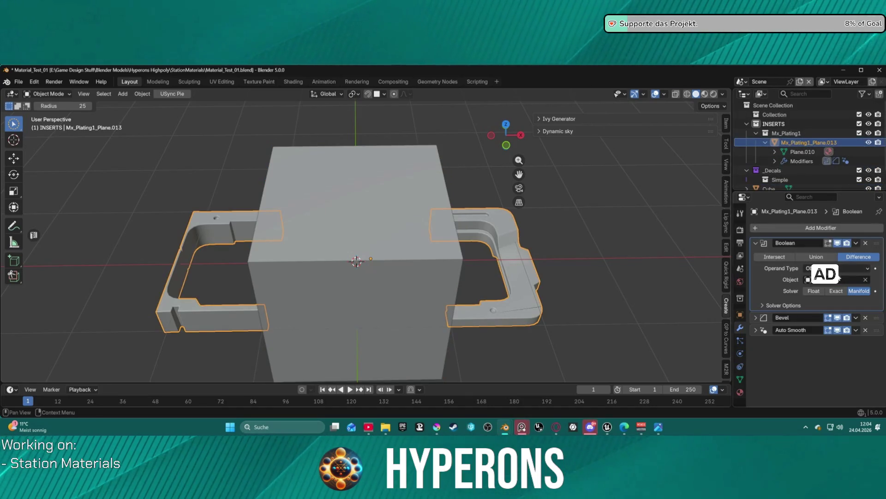
{"action": "left_click", "coordinate": [812, 256]}
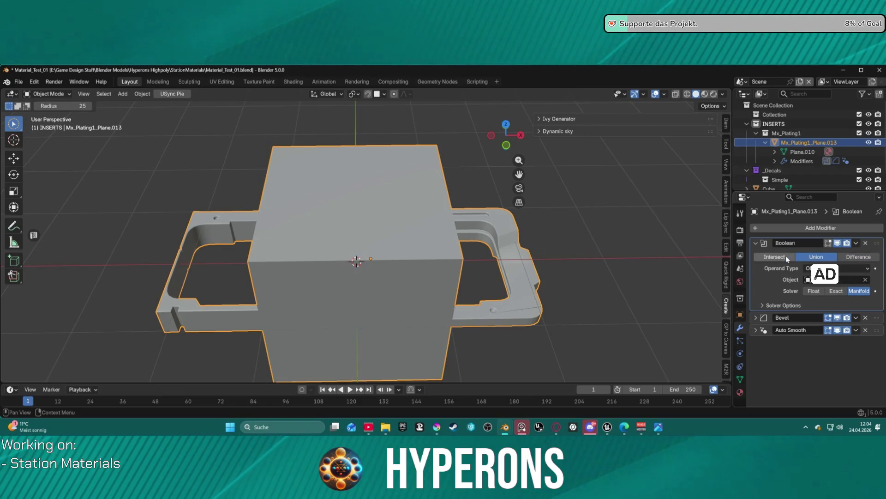
{"action": "left_click", "coordinate": [778, 257]}
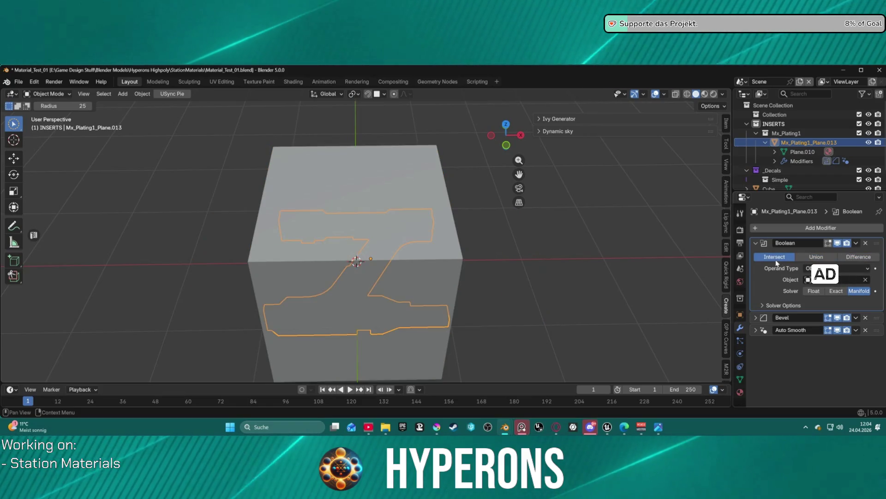
{"action": "left_click", "coordinate": [869, 188]}
Orbit to inspect the cropped square plating, collapse its Boolean modifier, and add Plane to the selection.
{"action": "mouse_move", "coordinate": [512, 259]}
{"action": "left_mouse_down"}
{"action": "mouse_move", "coordinate": [510, 331]}
{"action": "mouse_move", "coordinate": [506, 239]}
{"action": "mouse_move", "coordinate": [537, 187]}
{"action": "mouse_move", "coordinate": [496, 157]}
{"action": "mouse_move", "coordinate": [459, 184]}
{"action": "mouse_move", "coordinate": [514, 187]}
{"action": "mouse_move", "coordinate": [503, 213]}
{"action": "left_mouse_up"}
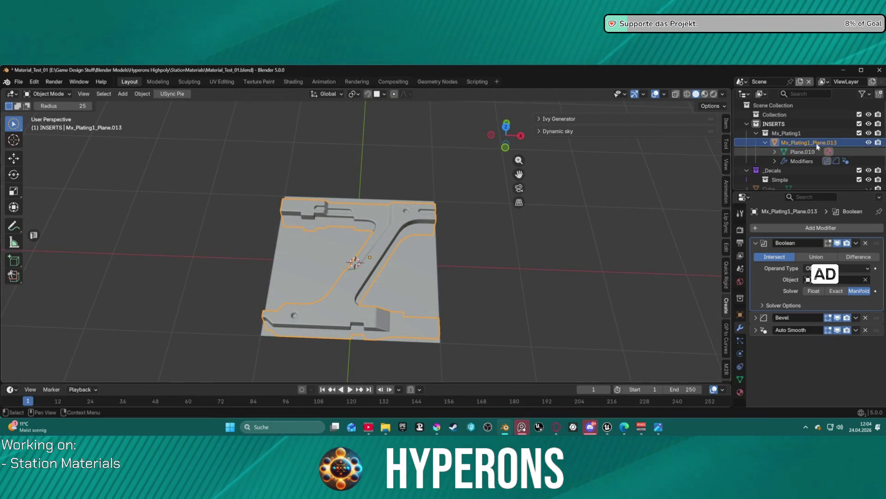
{"action": "scroll", "coordinate": [803, 160], "scroll_direction": "down", "scroll_amount": 2}
{"action": "mouse_move", "coordinate": [675, 157]}
{"action": "left_mouse_down"}
{"action": "mouse_move", "coordinate": [421, 237]}
{"action": "mouse_move", "coordinate": [412, 253]}
{"action": "mouse_move", "coordinate": [416, 237]}
{"action": "mouse_move", "coordinate": [475, 181]}
{"action": "mouse_move", "coordinate": [382, 165]}
{"action": "mouse_move", "coordinate": [350, 219]}
{"action": "mouse_move", "coordinate": [319, 131]}
{"action": "mouse_move", "coordinate": [432, 111]}
{"action": "mouse_move", "coordinate": [439, 163]}
{"action": "mouse_move", "coordinate": [412, 204]}
{"action": "mouse_move", "coordinate": [405, 263]}
{"action": "mouse_move", "coordinate": [490, 256]}
{"action": "left_mouse_up"}
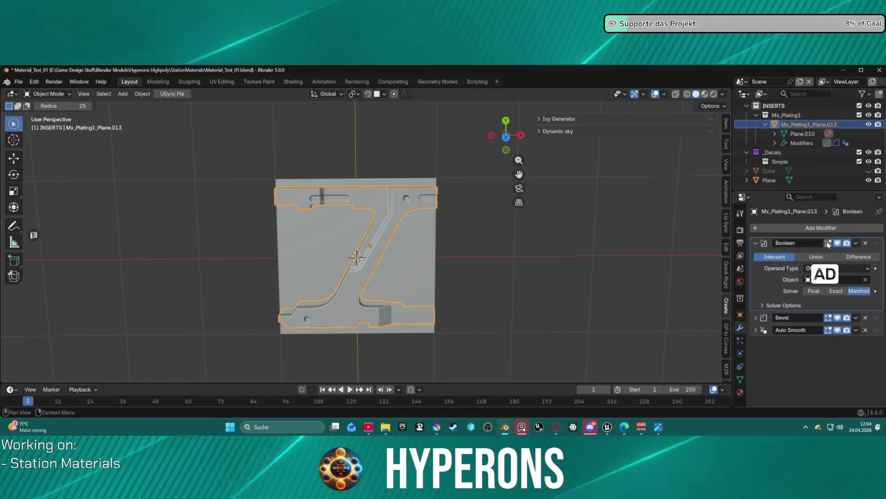
{"action": "left_click", "coordinate": [756, 243]}
{"action": "mouse_move", "coordinate": [490, 253]}
{"action": "left_mouse_down"}
{"action": "mouse_move", "coordinate": [497, 251]}
{"action": "mouse_move", "coordinate": [491, 196]}
{"action": "mouse_move", "coordinate": [502, 189]}
{"action": "left_mouse_up"}
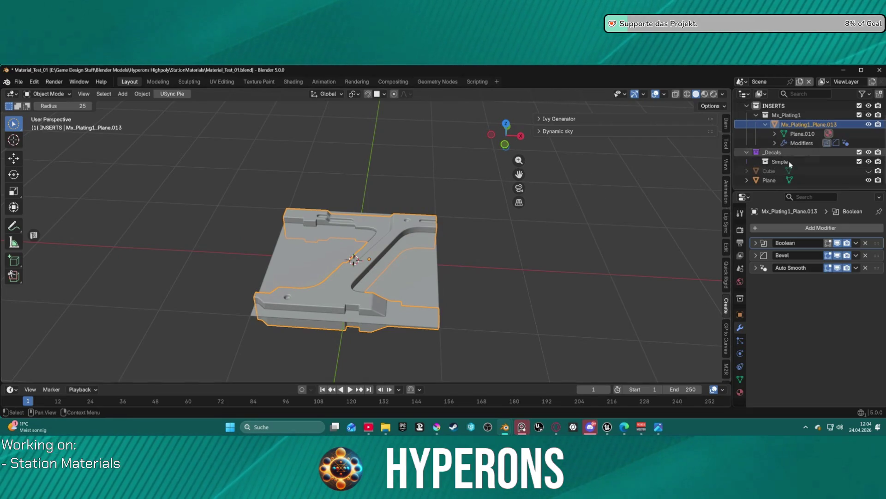
{"action": "left_click", "coordinate": [770, 180], "text": "ctrl"}
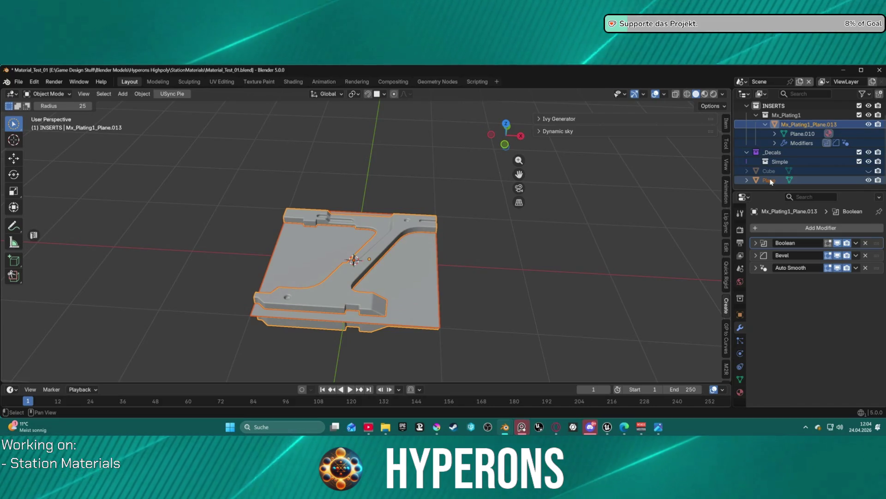
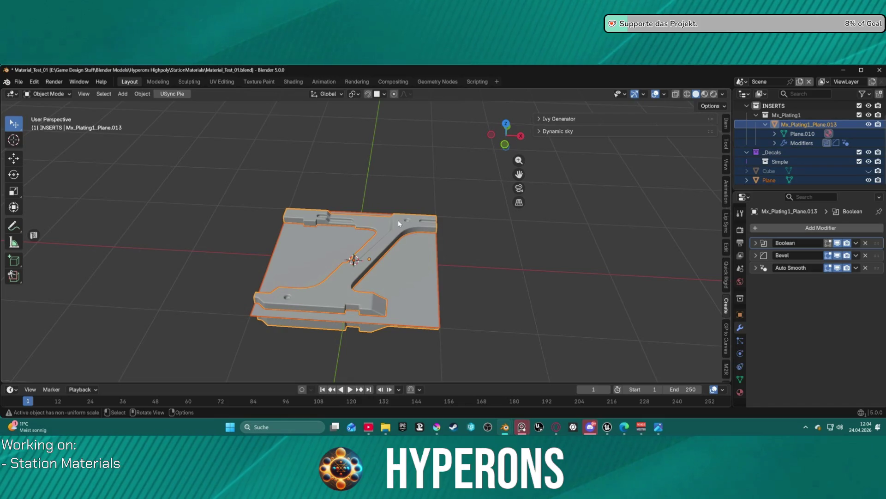
Undo a premature join, then apply the plating insert's Boolean modifier.
{"action": "right_click", "coordinate": [585, 215]}
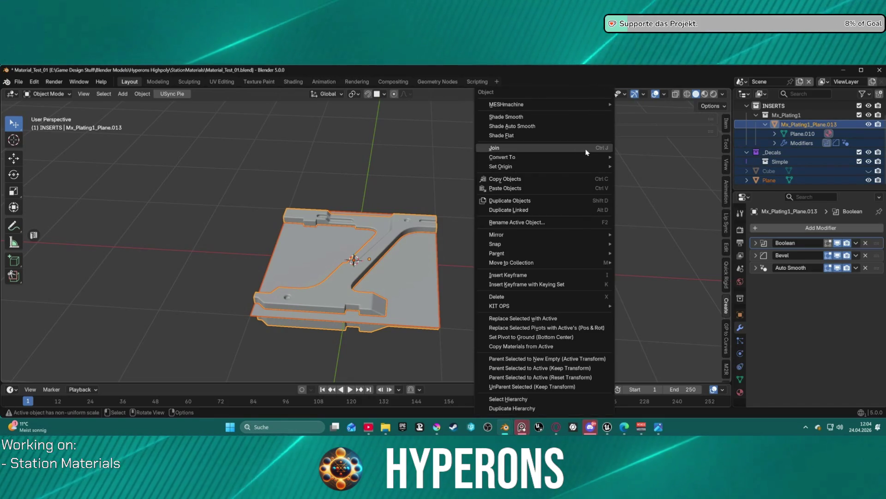
{"action": "left_click", "coordinate": [585, 148]}
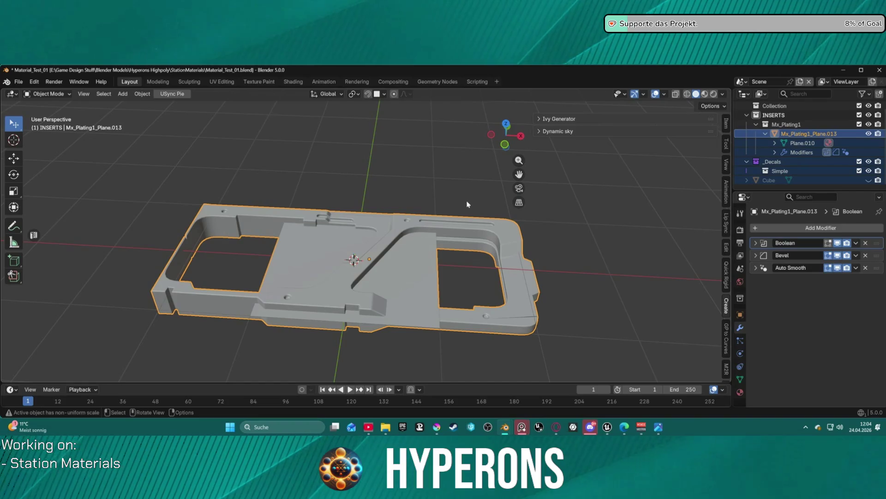
{"action": "key", "text": "ctrl+z"}
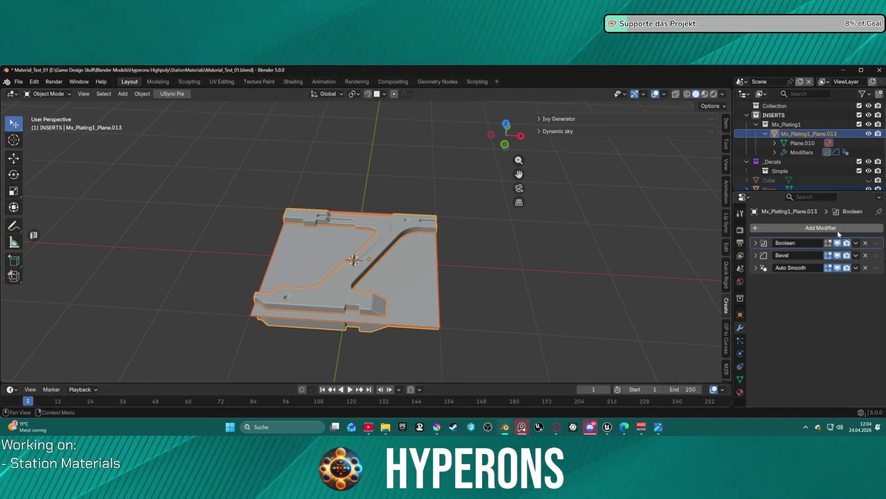
{"action": "left_click", "coordinate": [860, 244]}
{"action": "left_click", "coordinate": [840, 254]}
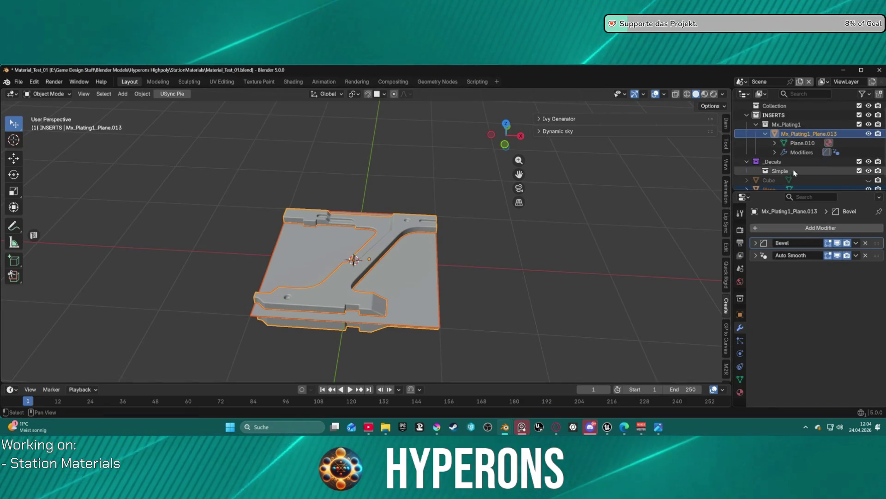
Join the Plane into the plating insert, then undo the join.
{"action": "scroll", "coordinate": [782, 182], "scroll_direction": "down", "scroll_amount": 1}
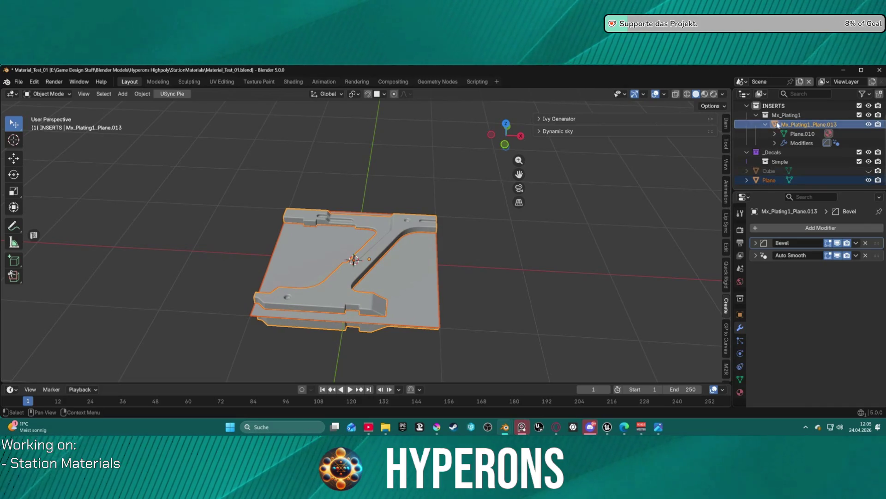
{"action": "right_click", "coordinate": [538, 220]}
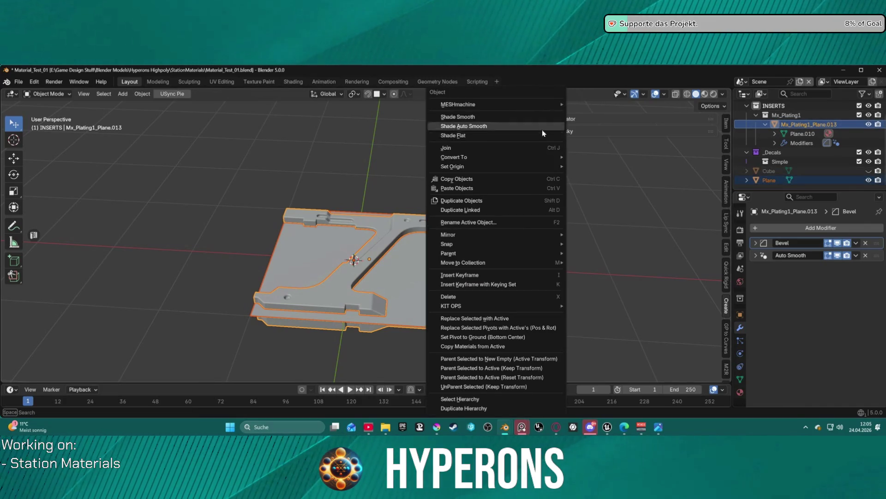
{"action": "left_click", "coordinate": [531, 151]}
{"action": "mouse_move", "coordinate": [453, 194]}
{"action": "left_mouse_down"}
{"action": "mouse_move", "coordinate": [467, 269]}
{"action": "mouse_move", "coordinate": [489, 208]}
{"action": "mouse_move", "coordinate": [461, 192]}
{"action": "mouse_move", "coordinate": [465, 160]}
{"action": "mouse_move", "coordinate": [462, 183]}
{"action": "left_mouse_up"}
{"action": "key", "text": "ctrl+z"}
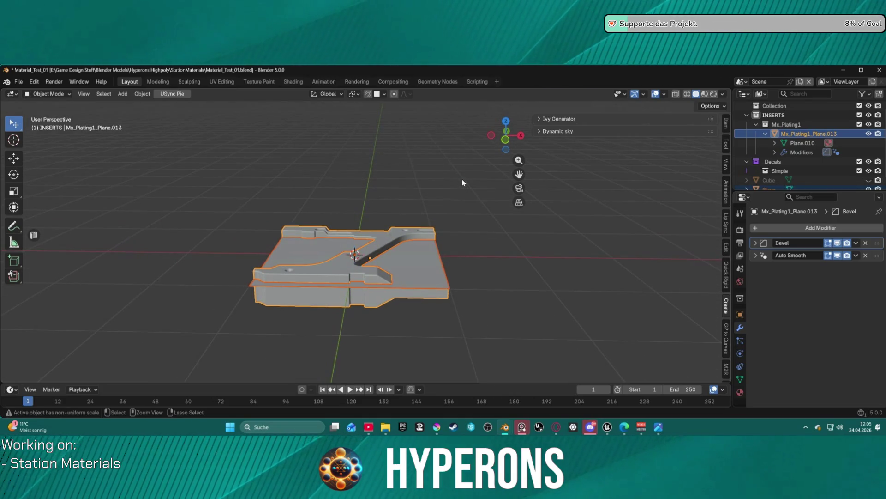
Undo the join and Boolean apply, then move the plating insert up along Z.
{"action": "key", "text": "ctrl+z"}
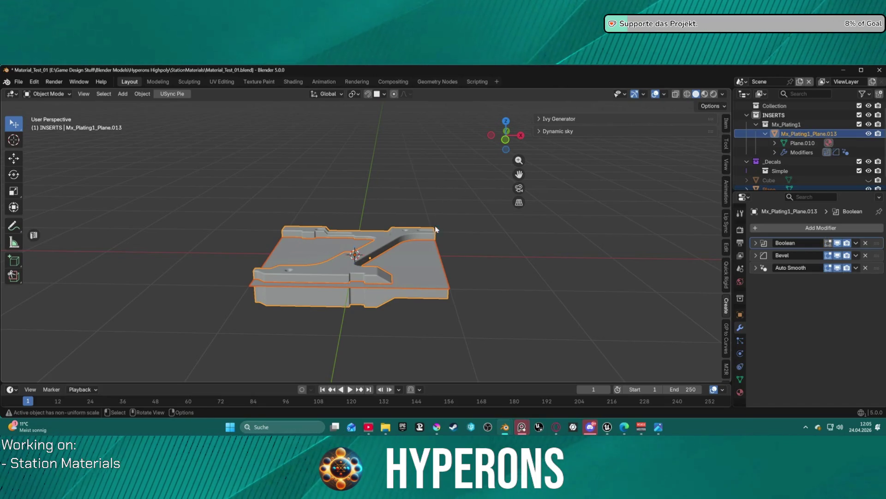
{"action": "key", "text": "ctrl+z"}
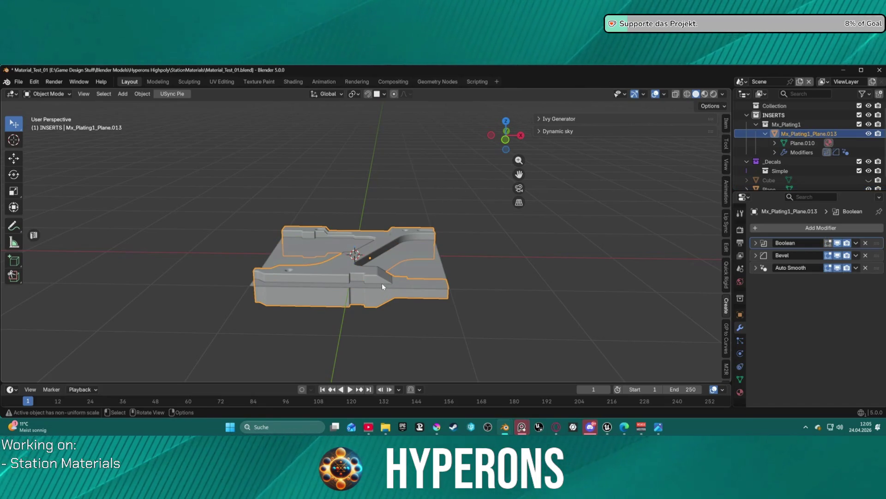
{"action": "key", "text": "g"}
{"action": "key", "text": "z"}
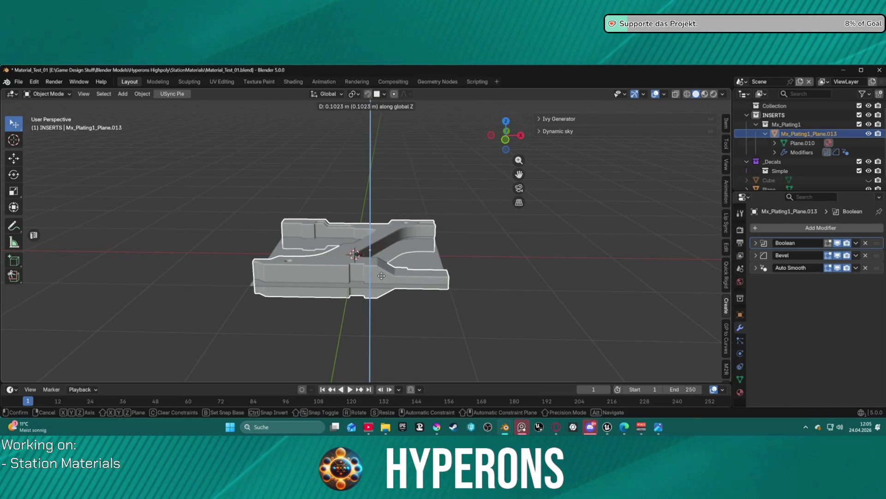
{"action": "left_click", "coordinate": [382, 278]}
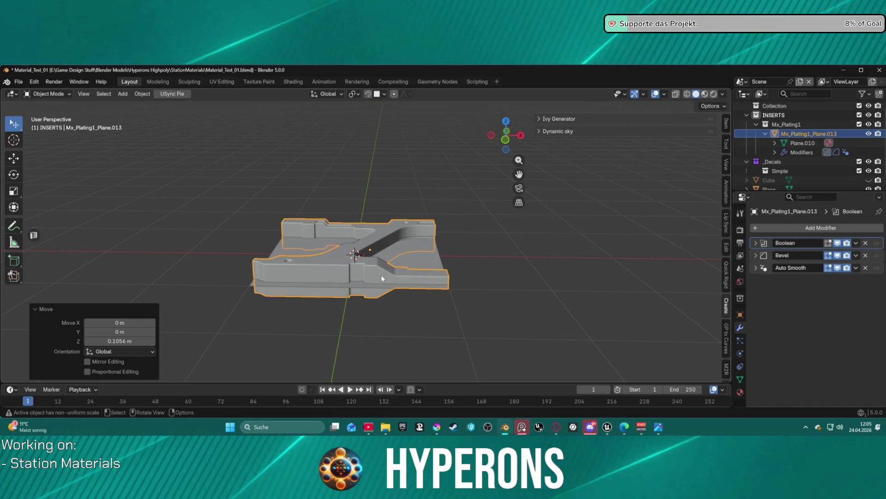
Flatten the plating insert to 0.341 of its height along Z.
{"action": "key", "text": "s"}
{"action": "key", "text": "z"}
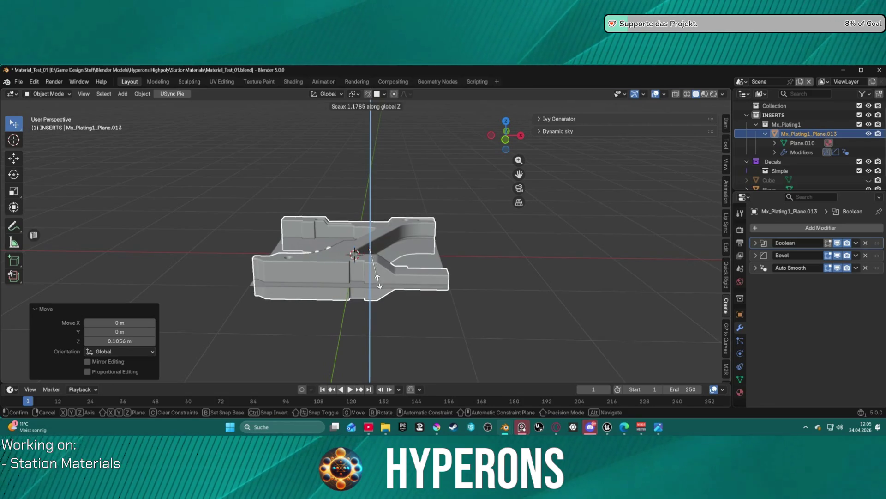
{"action": "left_click", "coordinate": [374, 252]}
{"action": "mouse_move", "coordinate": [379, 254]}
{"action": "left_mouse_down"}
{"action": "mouse_move", "coordinate": [451, 271]}
{"action": "mouse_move", "coordinate": [451, 295]}
{"action": "mouse_move", "coordinate": [451, 241]}
{"action": "mouse_move", "coordinate": [452, 311]}
{"action": "mouse_move", "coordinate": [474, 224]}
{"action": "left_mouse_up"}
Fine-tune the insert's Z position, sinking it about 0.0276 m into the plate.
{"action": "key", "text": "g"}
{"action": "key", "text": "z"}
{"action": "left_click", "coordinate": [447, 245]}
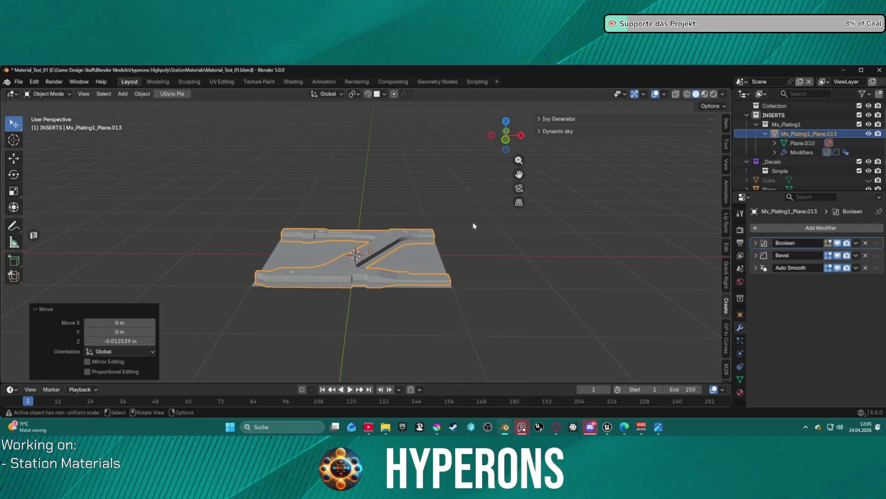
{"action": "key", "text": "g"}
{"action": "key", "text": "z"}
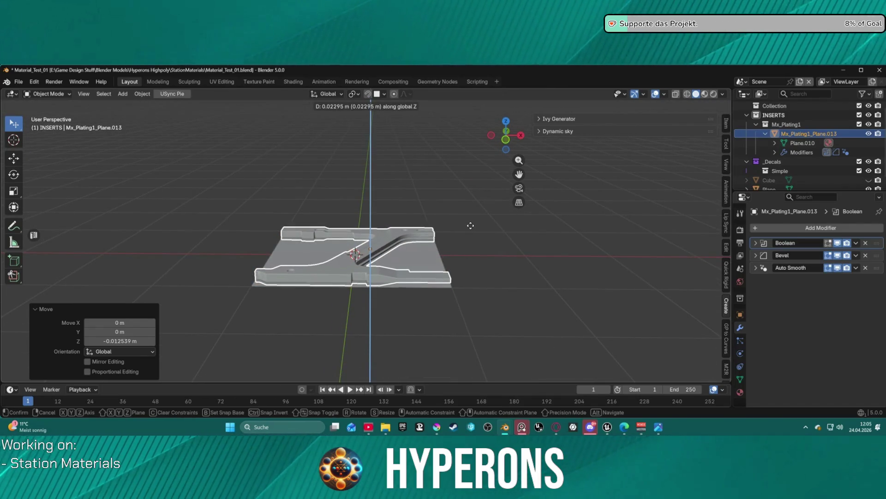
{"action": "left_click", "coordinate": [471, 229]}
{"action": "mouse_move", "coordinate": [471, 238]}
{"action": "left_mouse_down"}
{"action": "mouse_move", "coordinate": [469, 284]}
{"action": "mouse_move", "coordinate": [460, 221]}
{"action": "mouse_move", "coordinate": [366, 219]}
{"action": "mouse_move", "coordinate": [437, 228]}
{"action": "left_mouse_up"}
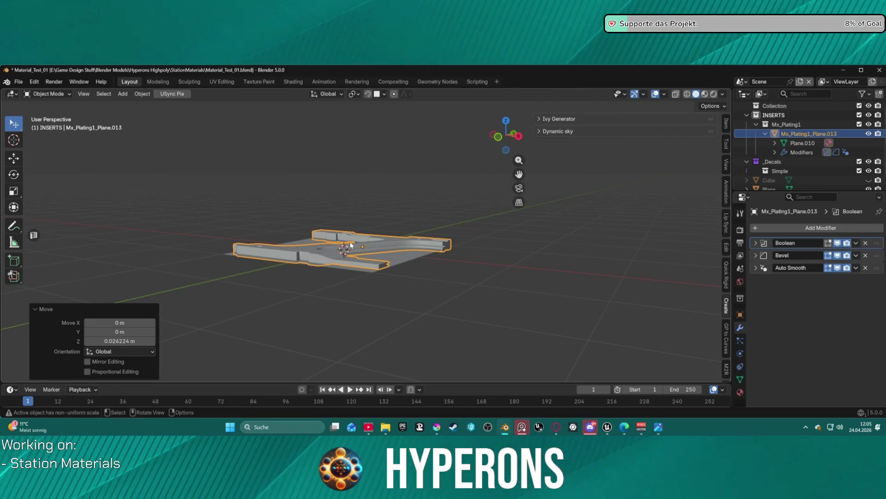
{"action": "key", "text": "g"}
{"action": "key", "text": "z"}
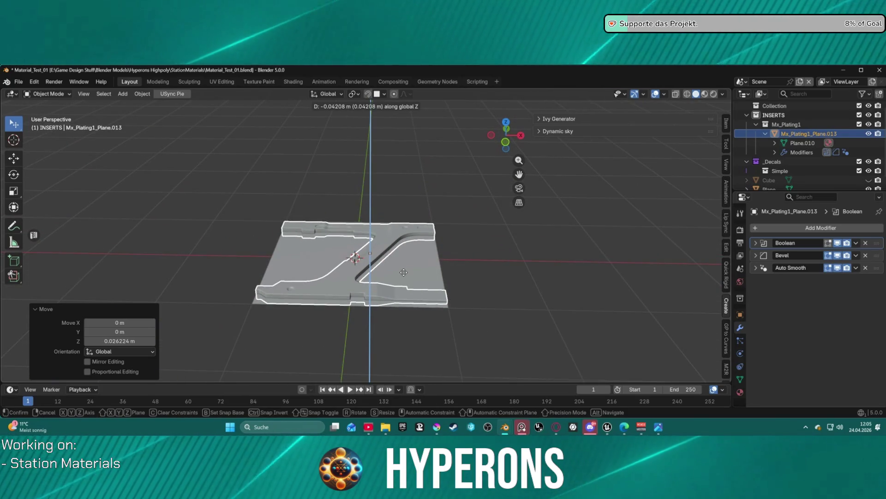
{"action": "left_click", "coordinate": [451, 271]}
{"action": "mouse_move", "coordinate": [451, 272]}
{"action": "left_mouse_down"}
{"action": "mouse_move", "coordinate": [529, 248]}
{"action": "mouse_move", "coordinate": [509, 321]}
{"action": "left_mouse_up"}
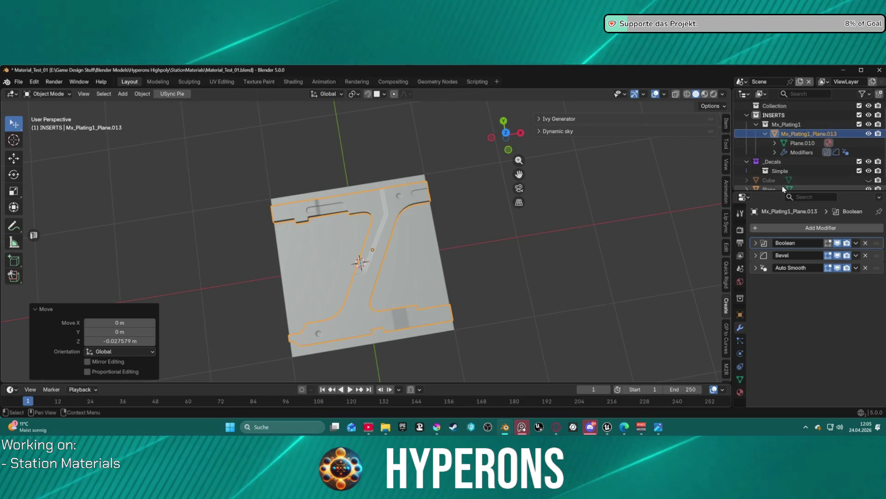
{"action": "left_click", "coordinate": [784, 161]}
Add the Plane to the selection and join, then undo that join.
{"action": "key", "text": "ctrl+z"}
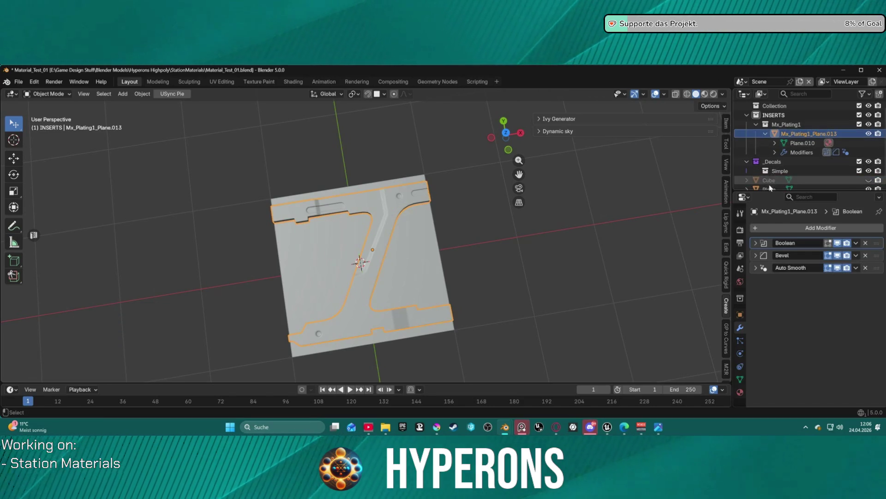
{"action": "left_click", "coordinate": [770, 186], "text": "ctrl"}
{"action": "right_click", "coordinate": [565, 213]}
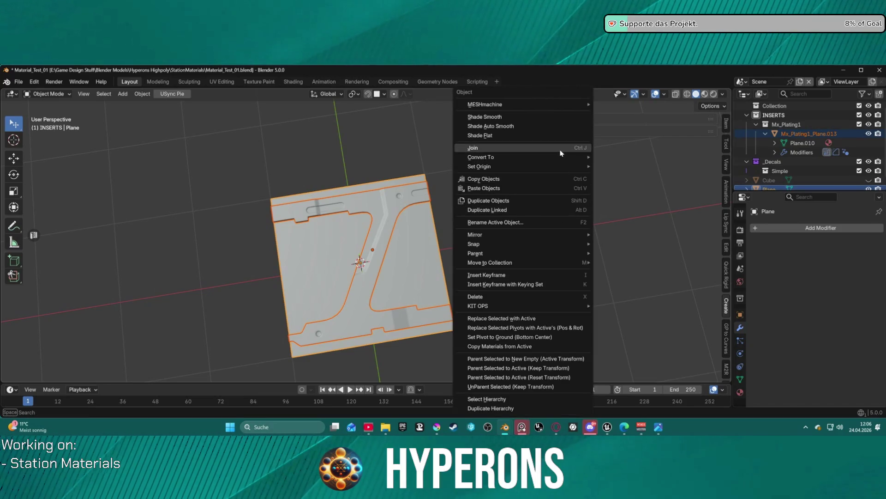
{"action": "left_click", "coordinate": [561, 148]}
{"action": "key", "text": "ctrl+z"}
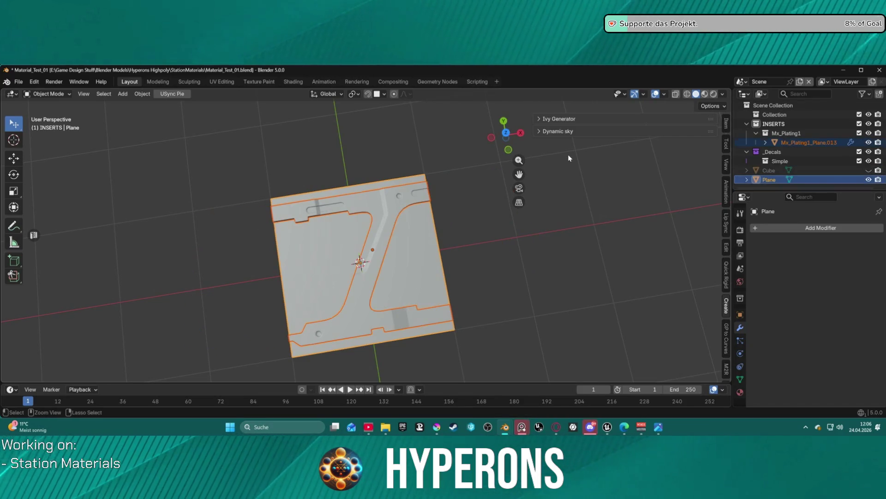
Join the plating insert into the Plane, with Plane as the active object.
{"action": "left_click", "coordinate": [807, 142]}
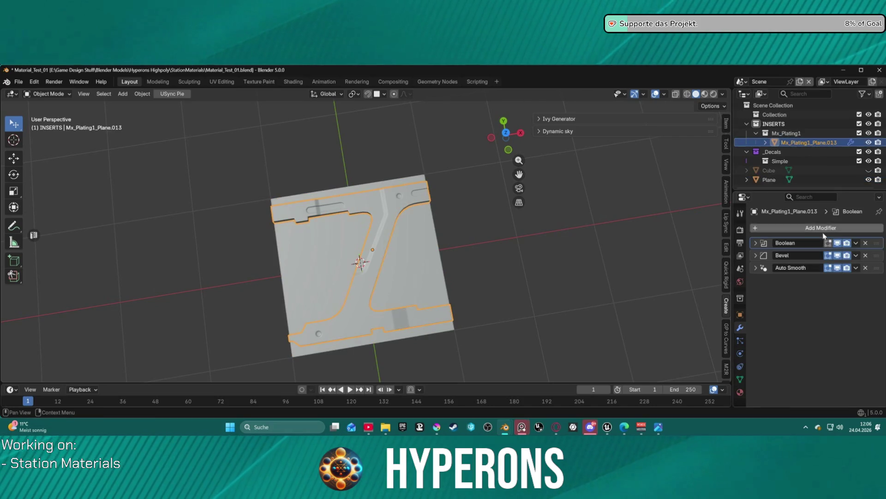
{"action": "left_click", "coordinate": [857, 243]}
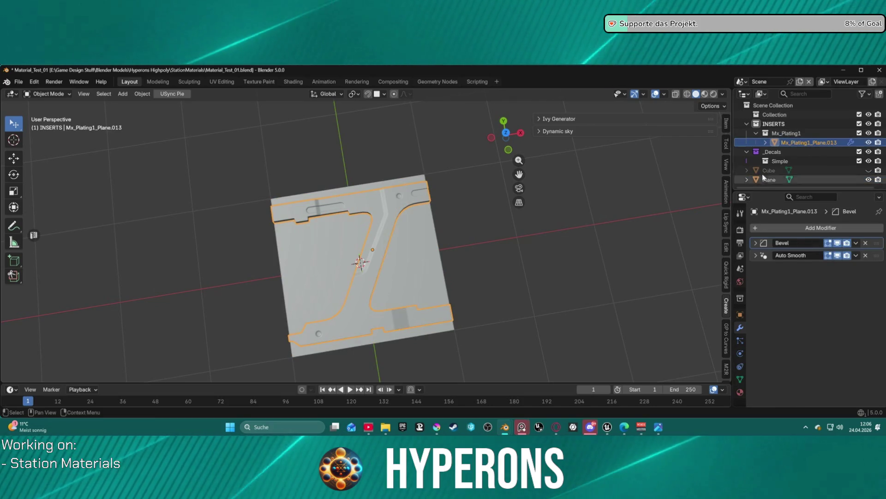
{"action": "left_click", "coordinate": [784, 180], "text": "ctrl"}
{"action": "right_click", "coordinate": [578, 200]}
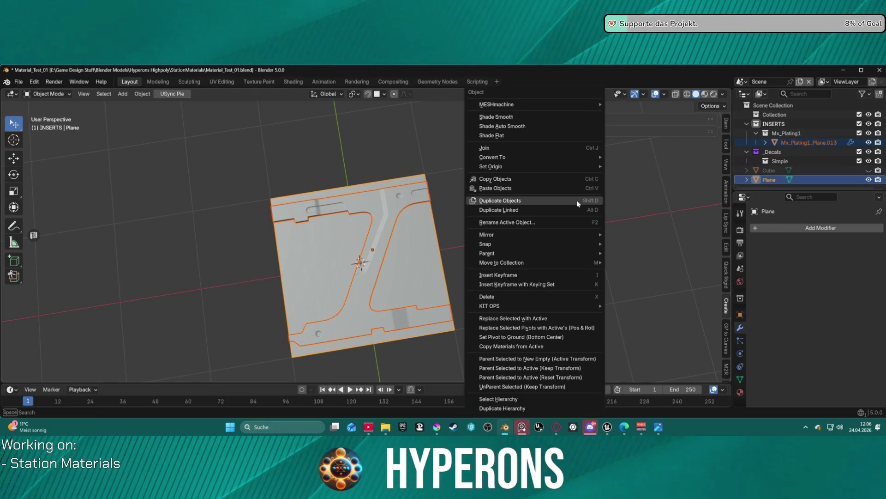
{"action": "left_click", "coordinate": [536, 150]}
Inspect the merged Plane and bring up DECALmachine's decal creation tools.
{"action": "mouse_move", "coordinate": [564, 208]}
{"action": "left_mouse_down"}
{"action": "mouse_move", "coordinate": [532, 196]}
{"action": "mouse_move", "coordinate": [515, 142]}
{"action": "mouse_move", "coordinate": [554, 179]}
{"action": "left_mouse_up"}
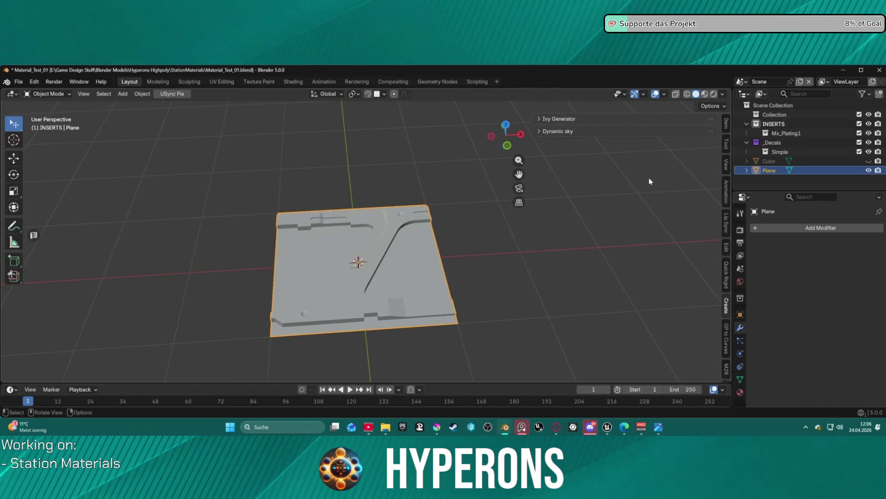
{"action": "mouse_move", "coordinate": [427, 221]}
{"action": "left_mouse_down"}
{"action": "mouse_move", "coordinate": [462, 258]}
{"action": "mouse_move", "coordinate": [508, 258]}
{"action": "mouse_move", "coordinate": [601, 152]}
{"action": "mouse_move", "coordinate": [627, 164]}
{"action": "left_mouse_up"}
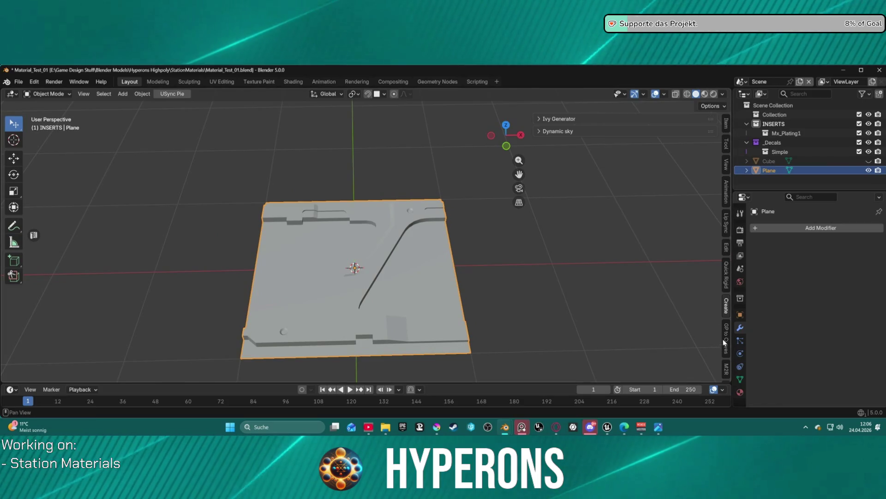
{"action": "scroll", "coordinate": [722, 340], "scroll_direction": "down", "scroll_amount": 1}
{"action": "scroll", "coordinate": [720, 339], "scroll_direction": "down", "scroll_amount": 3}
{"action": "scroll", "coordinate": [715, 337], "scroll_direction": "up", "scroll_amount": 4}
{"action": "scroll", "coordinate": [724, 331], "scroll_direction": "down", "scroll_amount": 5}
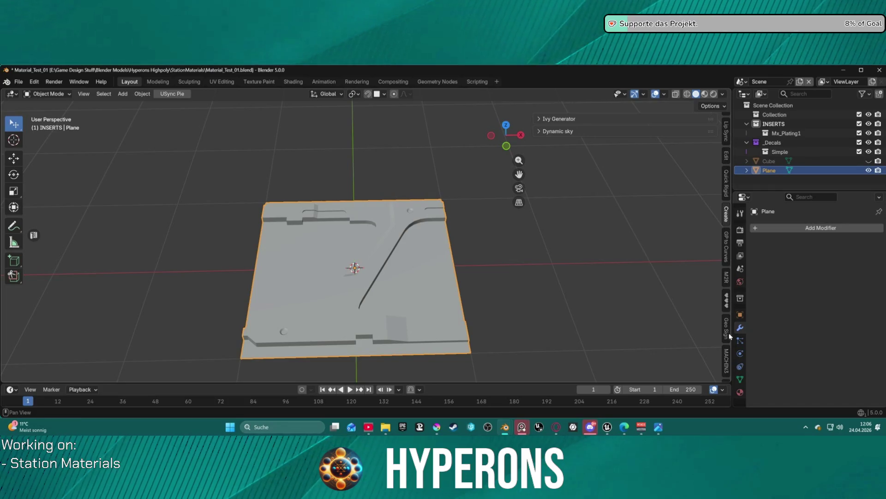
{"action": "left_click", "coordinate": [726, 357]}
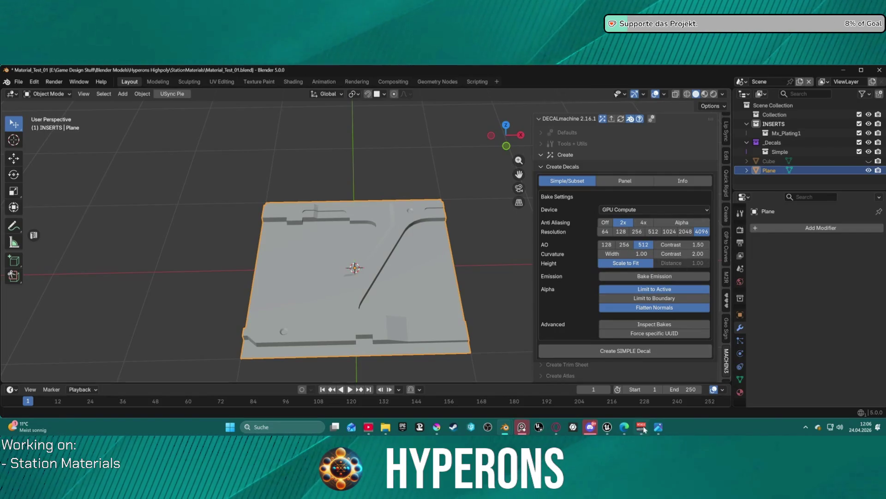
Create a Simple decal from the merged Plane at 4096 resolution with 512 AO.
{"action": "left_click", "coordinate": [620, 352]}
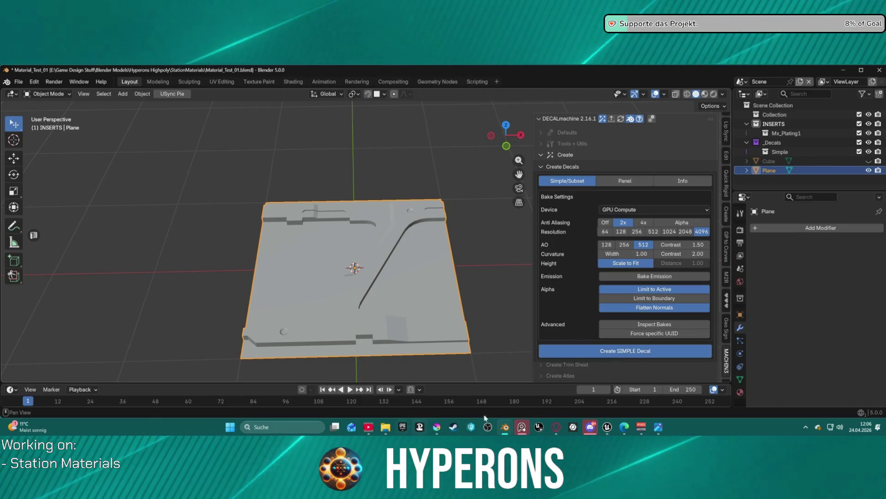
Close the Station_06 and Station_Panel_01 Blender windows.
{"action": "mouse_move", "coordinate": [505, 428]}
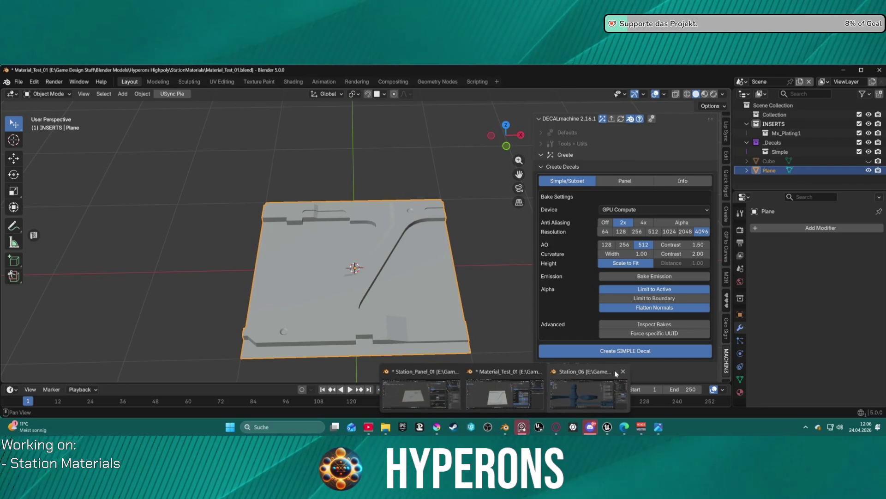
{"action": "left_click", "coordinate": [613, 370]}
{"action": "left_click", "coordinate": [453, 397]}
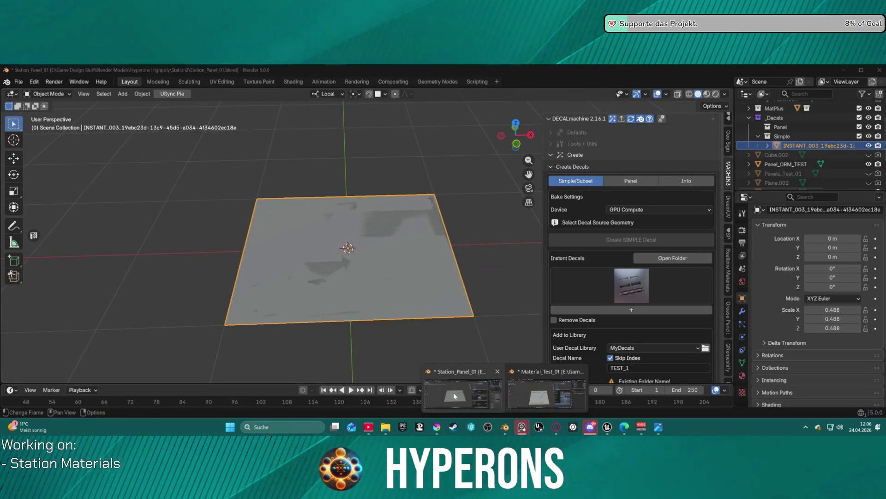
{"action": "left_click", "coordinate": [496, 372]}
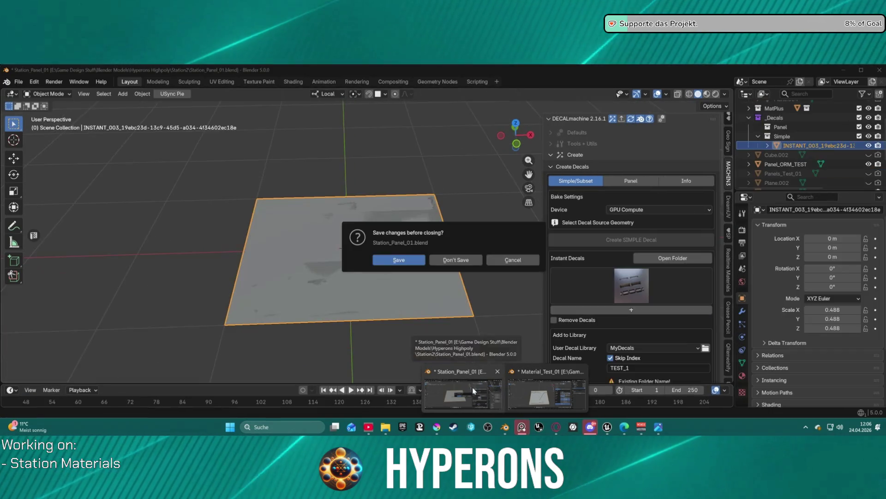
Launch a fresh Blender 5.0 instance from the taskbar jump list.
{"action": "mouse_move", "coordinate": [505, 432]}
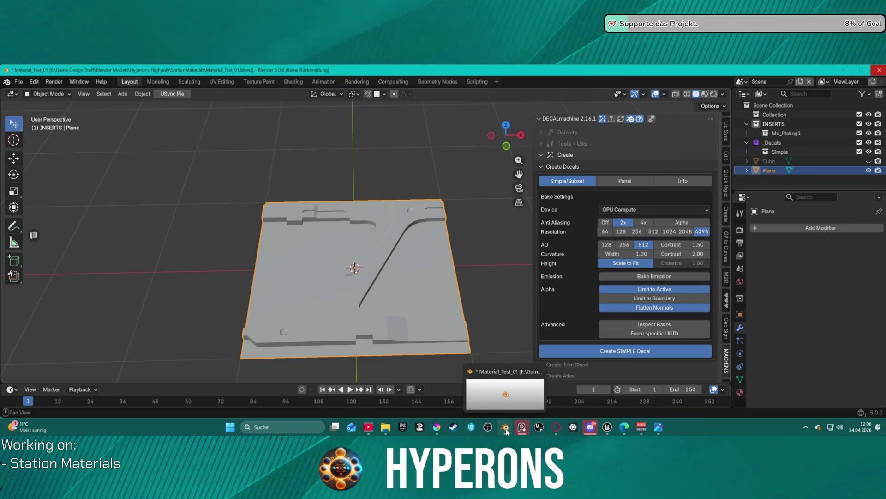
{"action": "right_click", "coordinate": [506, 429]}
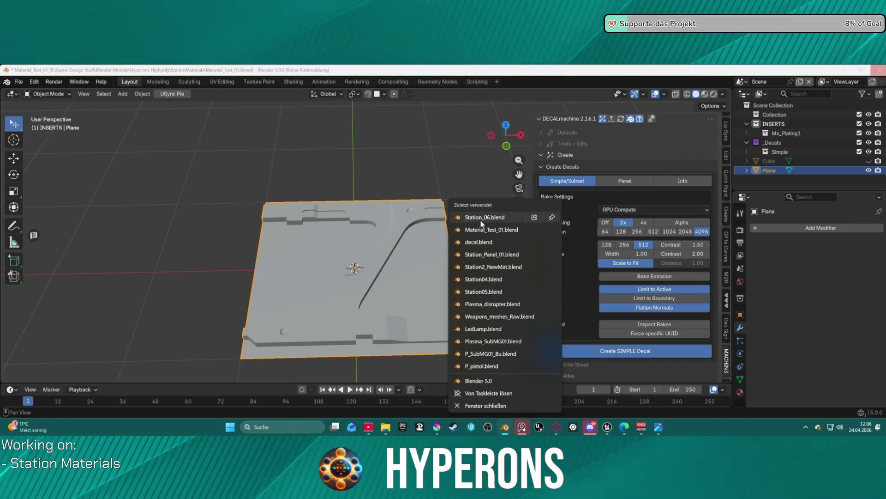
{"action": "left_click", "coordinate": [490, 383]}
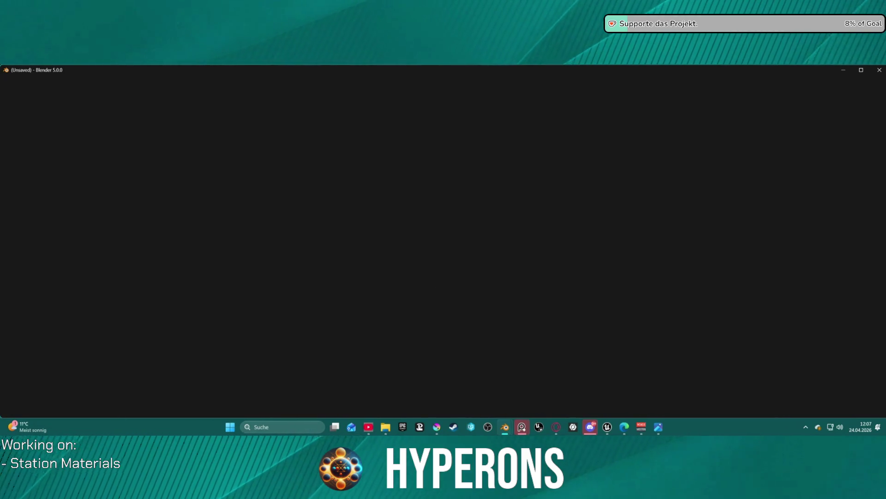
Frame Plane2 in Unreal, then switch back to the new unsaved Blender window.
{"action": "key", "text": "alt+Tab"}
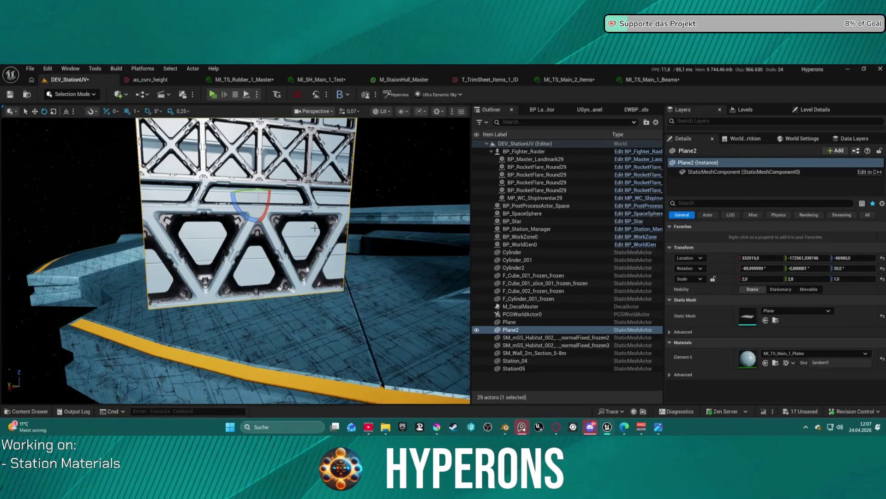
{"action": "key", "text": "f"}
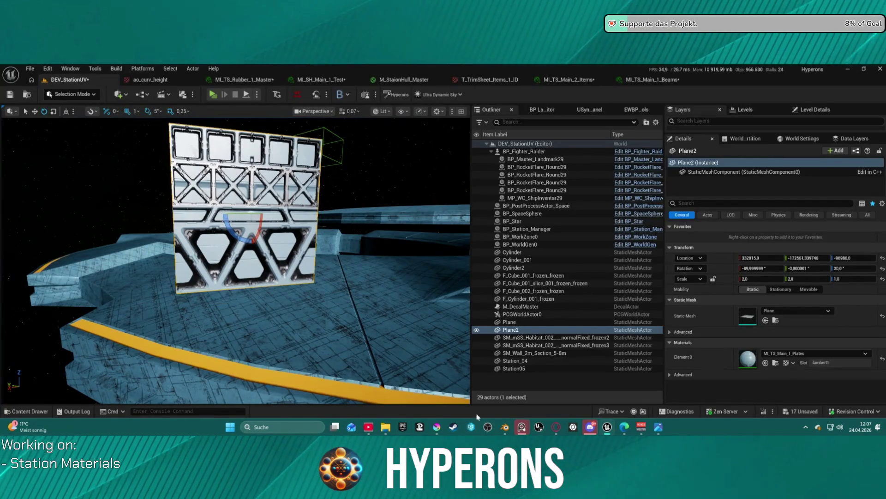
{"action": "mouse_move", "coordinate": [505, 425]}
{"action": "left_click", "coordinate": [472, 400]}
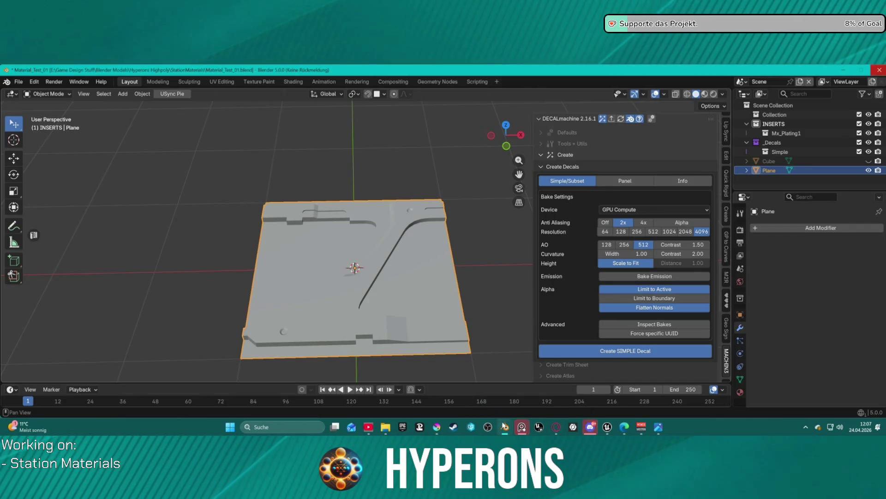
{"action": "left_click", "coordinate": [531, 397]}
Dismiss the splash screen and add two mesh planes, Plane and Plane.001, at the origin.
{"action": "left_click", "coordinate": [301, 179]}
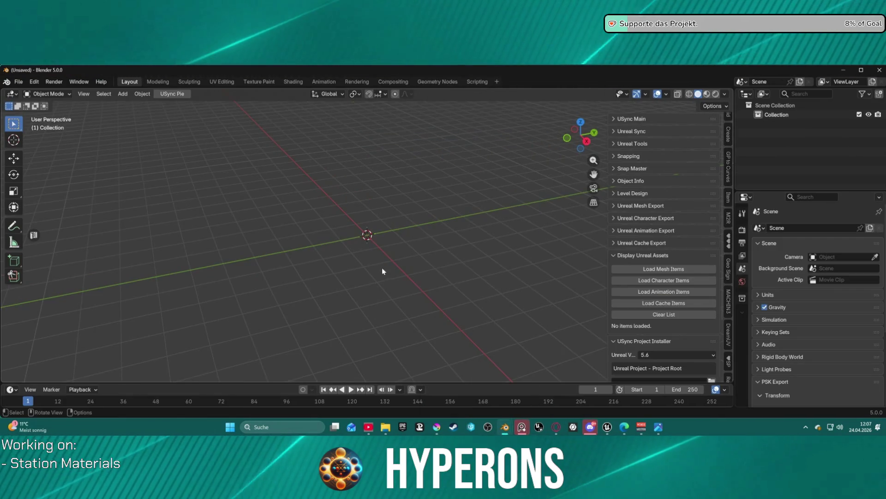
{"action": "left_click", "coordinate": [125, 94]}
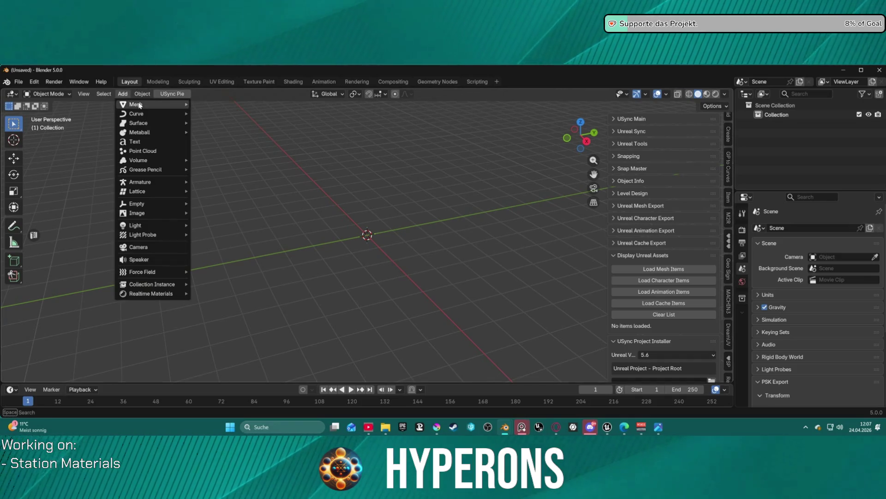
{"action": "mouse_move", "coordinate": [153, 109]}
{"action": "left_click", "coordinate": [232, 136]}
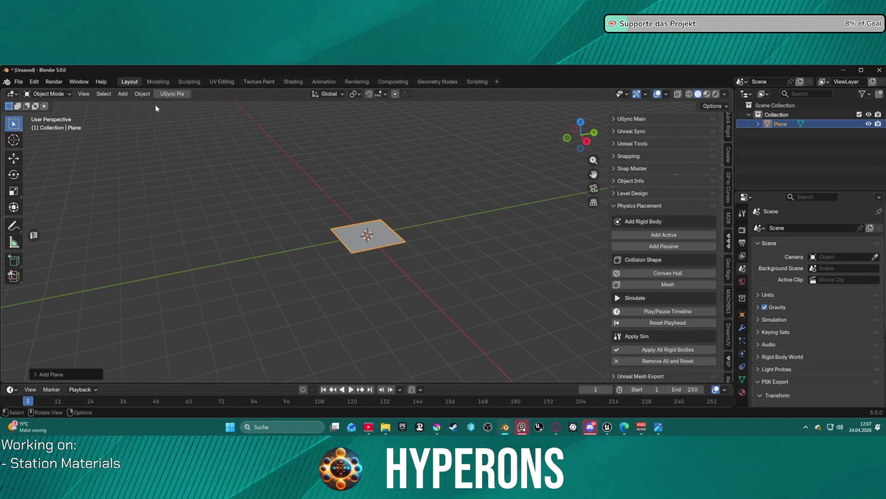
{"action": "left_click", "coordinate": [125, 94]}
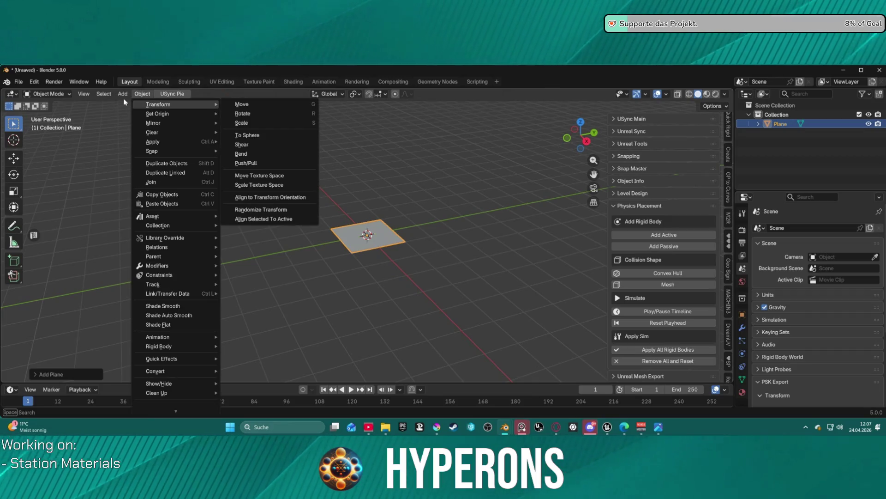
{"action": "mouse_move", "coordinate": [123, 94]}
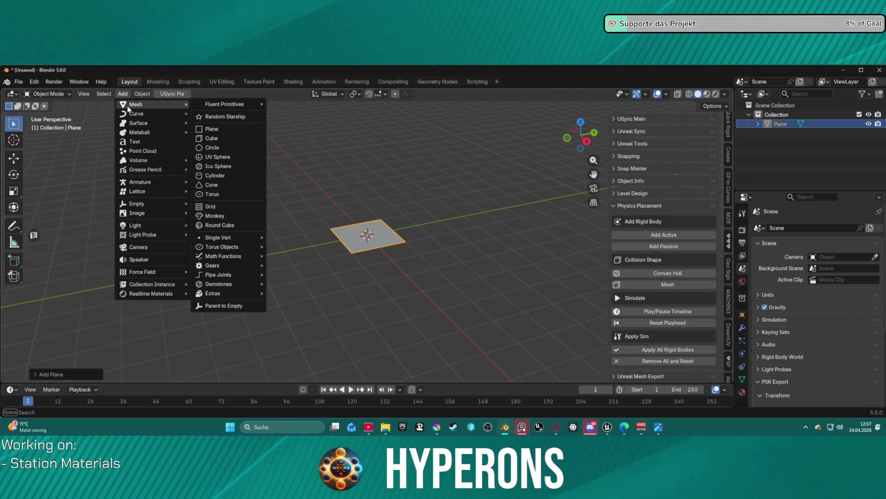
{"action": "mouse_move", "coordinate": [131, 116]}
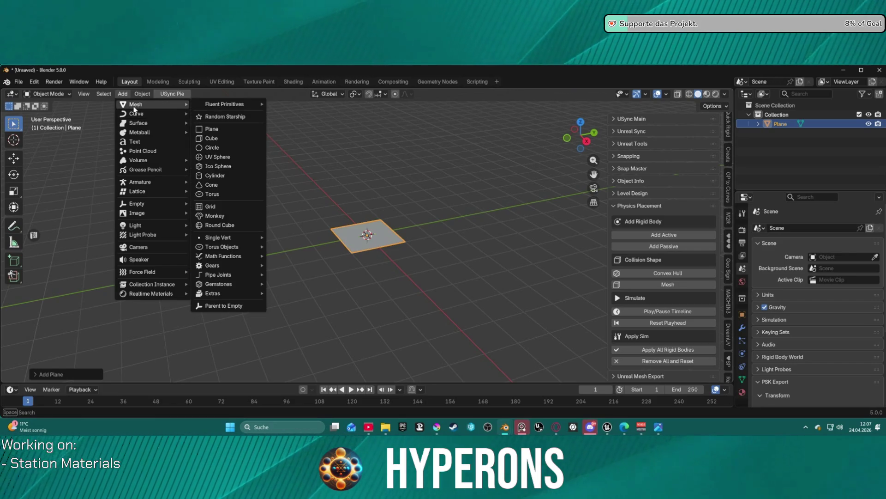
{"action": "left_click", "coordinate": [212, 131]}
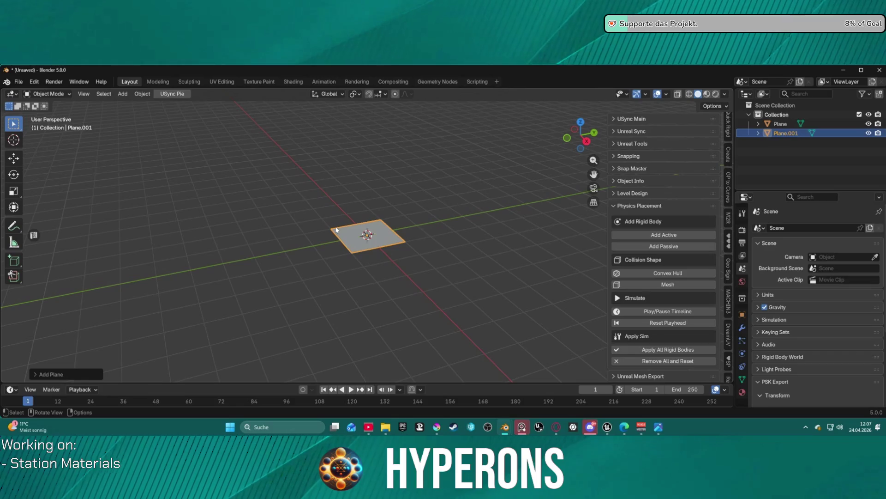
Raise Plane.001 by 0.001 along Z.
{"action": "key", "text": "g"}
{"action": "key", "text": "z"}
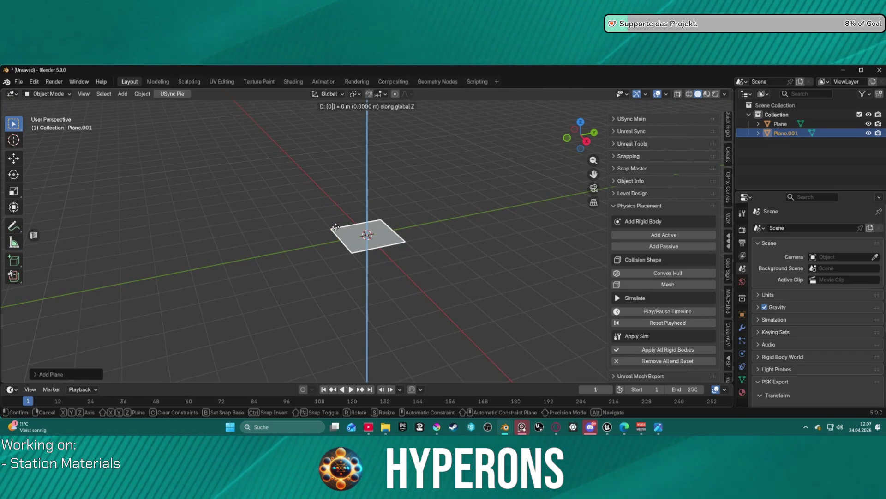
{"action": "type", "text": ".0"}
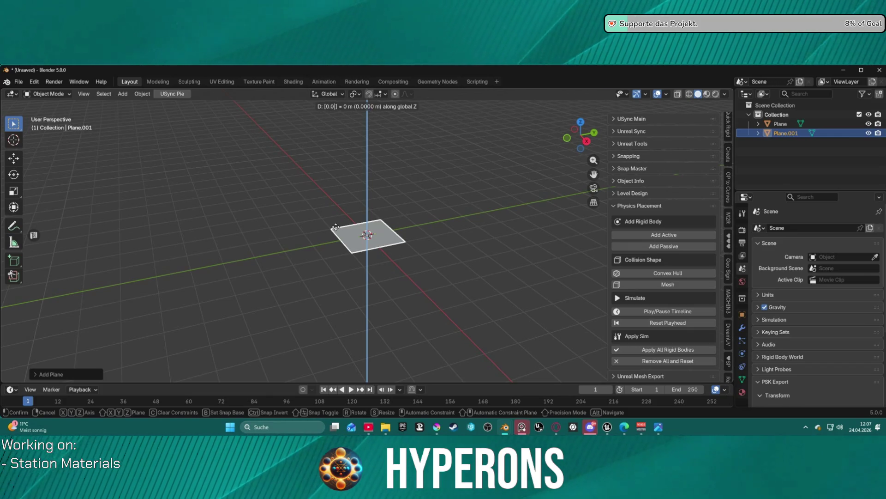
{"action": "type", "text": "01"}
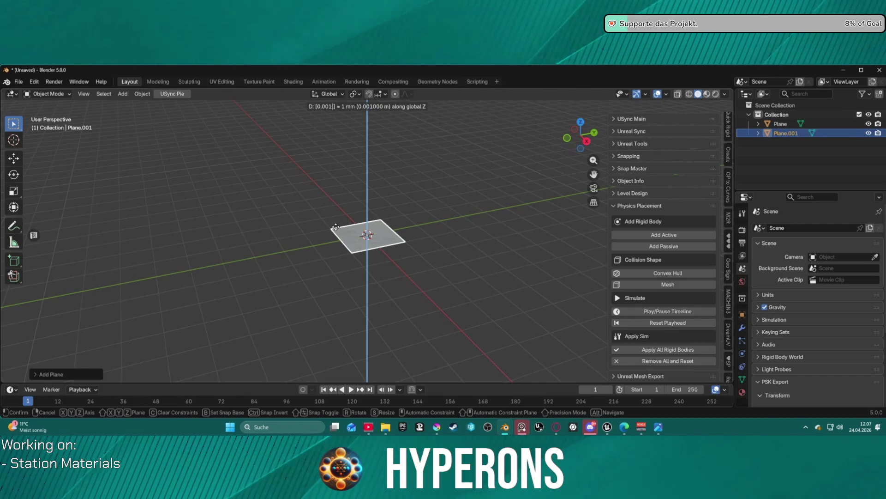
{"action": "key", "text": "Return"}
{"action": "scroll", "coordinate": [390, 218], "scroll_direction": "up", "scroll_amount": 5}
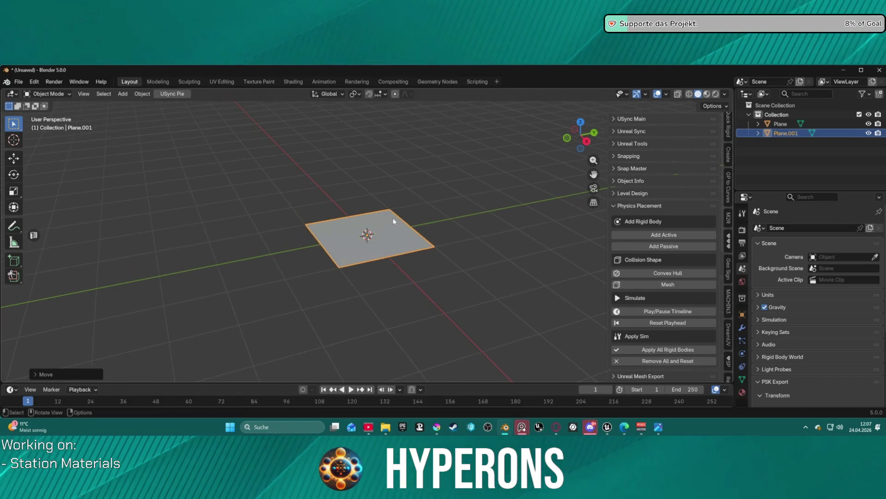
{"action": "mouse_move", "coordinate": [428, 217]}
{"action": "left_mouse_down"}
{"action": "mouse_move", "coordinate": [421, 179]}
{"action": "mouse_move", "coordinate": [434, 203]}
{"action": "mouse_move", "coordinate": [422, 242]}
{"action": "left_mouse_up"}
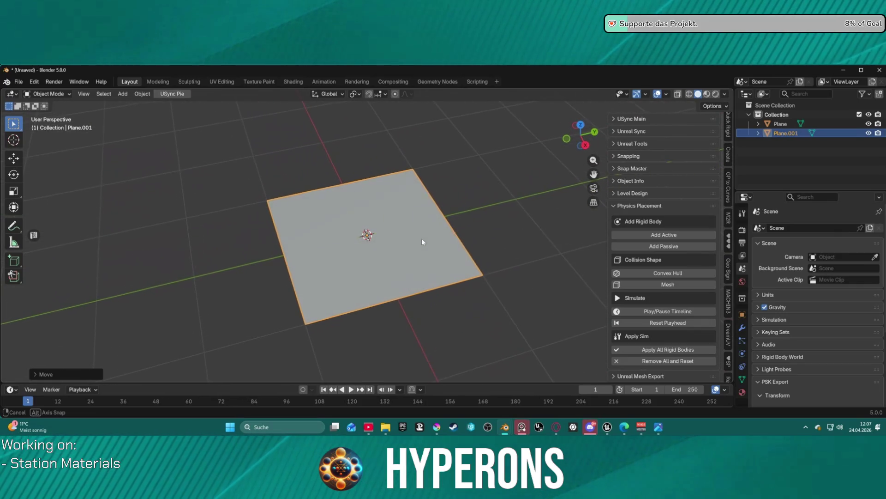
Join Plane.001 into Plane, with Plane as the active object.
{"action": "left_click", "coordinate": [780, 124], "text": "ctrl"}
{"action": "right_click", "coordinate": [507, 200]}
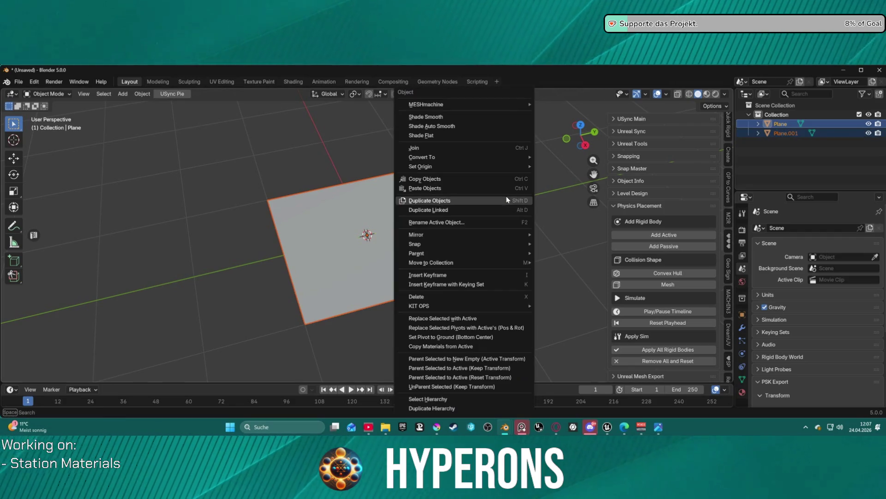
{"action": "left_click", "coordinate": [478, 149]}
{"action": "mouse_move", "coordinate": [485, 214]}
{"action": "left_mouse_down"}
{"action": "mouse_move", "coordinate": [469, 187]}
{"action": "mouse_move", "coordinate": [471, 205]}
{"action": "left_mouse_up"}
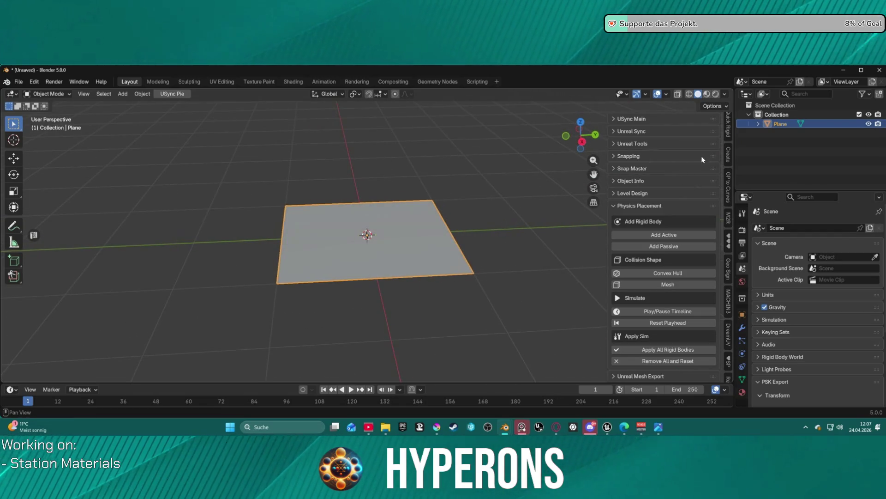
{"action": "left_click", "coordinate": [615, 119]}
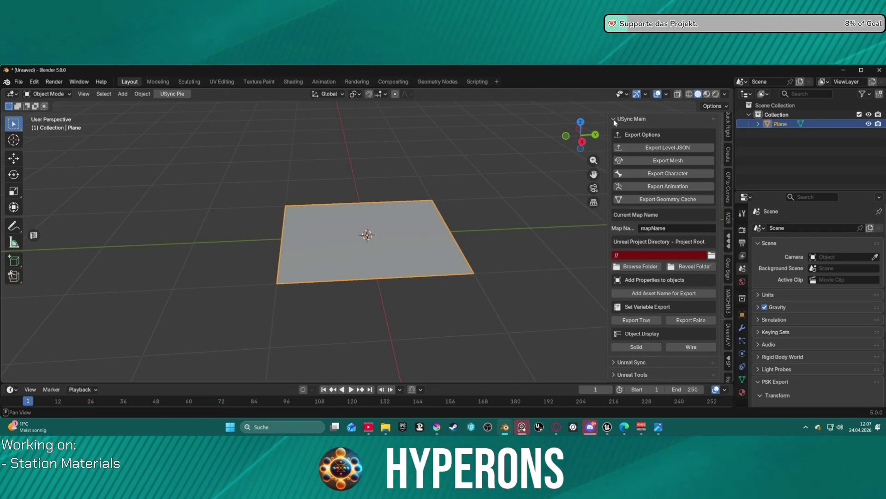
{"action": "left_click", "coordinate": [614, 120]}
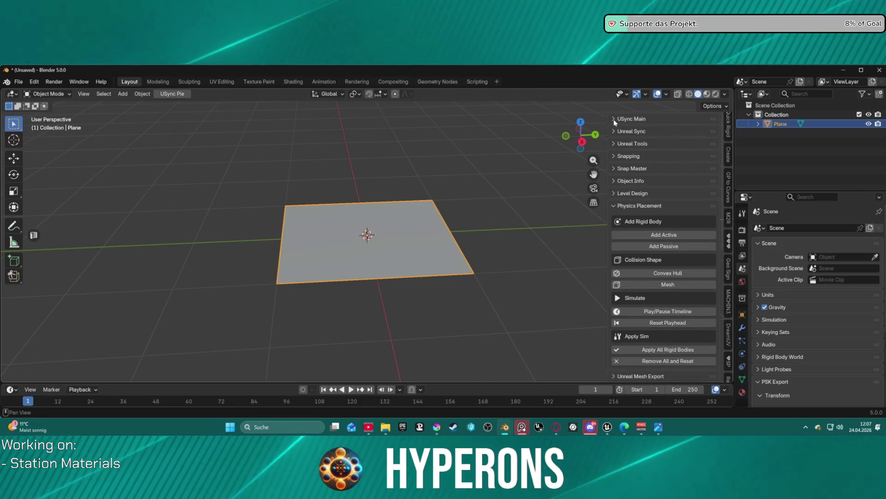
{"action": "left_click", "coordinate": [18, 81]}
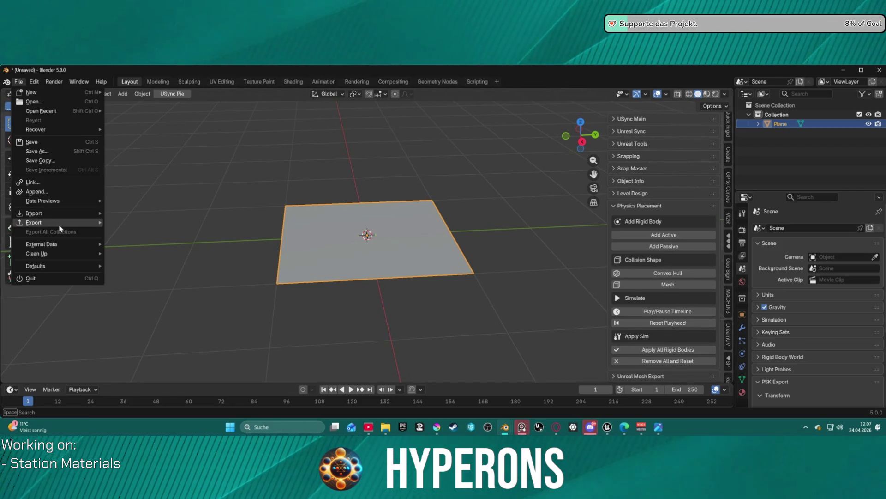
Export the joined double plane as an FBX file, then switch to Unreal.
{"action": "mouse_move", "coordinate": [60, 226]}
{"action": "left_click", "coordinate": [137, 297]}
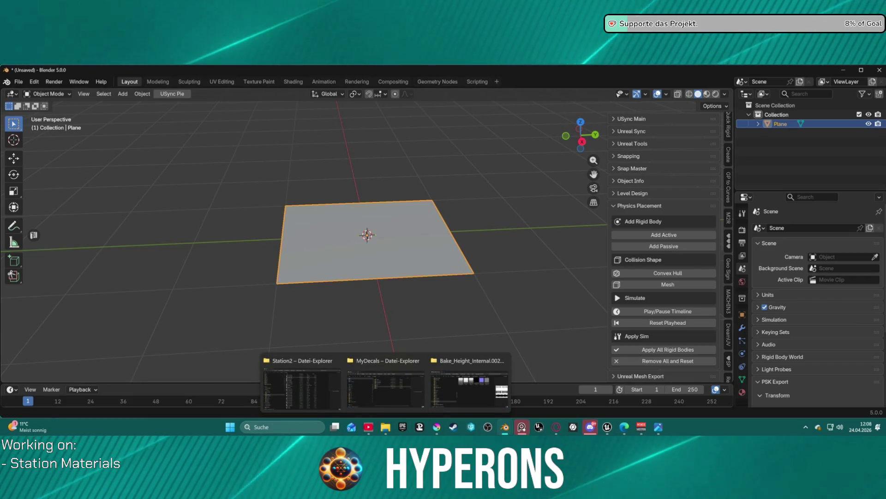
{"action": "left_click", "coordinate": [607, 430]}
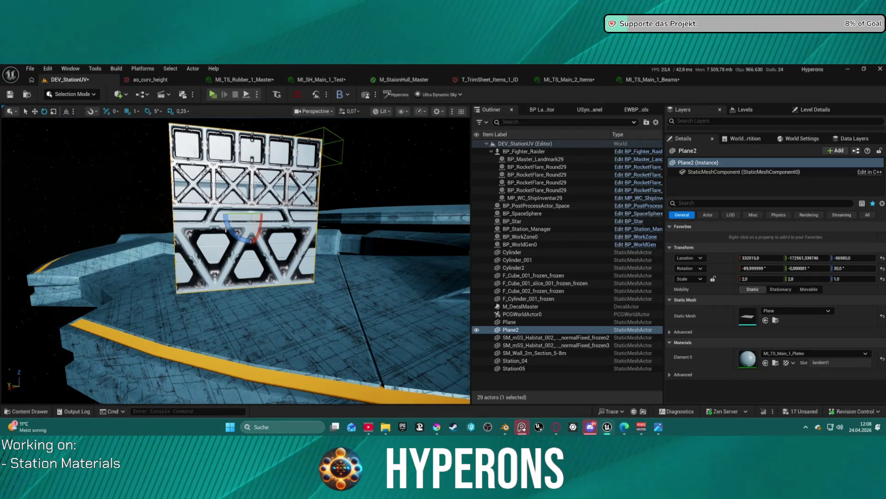
Browse the Test folder textures in Unreal and review the baked decal maps.
{"action": "key", "text": "ctrl+space"}
{"action": "scroll", "coordinate": [67, 319], "scroll_direction": "up", "scroll_amount": 2}
{"action": "left_click", "coordinate": [59, 330]}
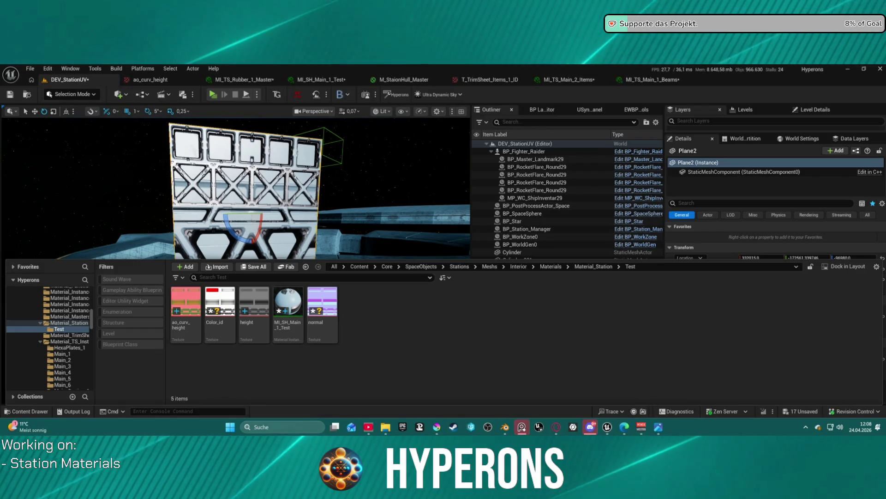
{"action": "key", "text": "alt+Tab"}
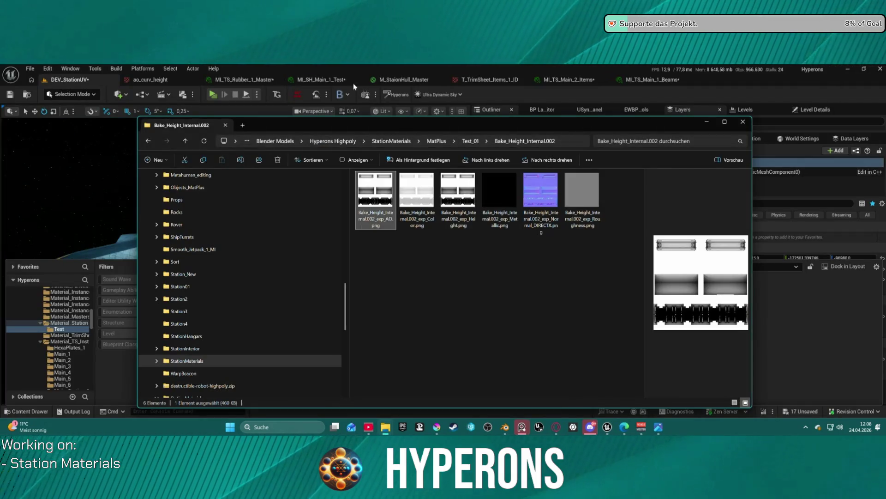
{"action": "key", "text": "alt+Tab"}
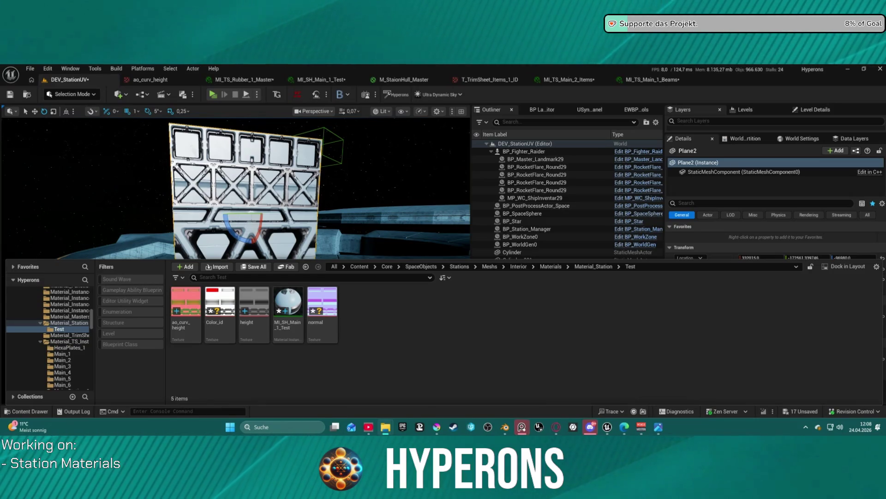
Start importing DoublePlaneTest.fbx with material import off, cancel it, and return to Blender.
{"action": "left_click_drag", "start_coordinate": [388, 301], "coordinate": [386, 314]}
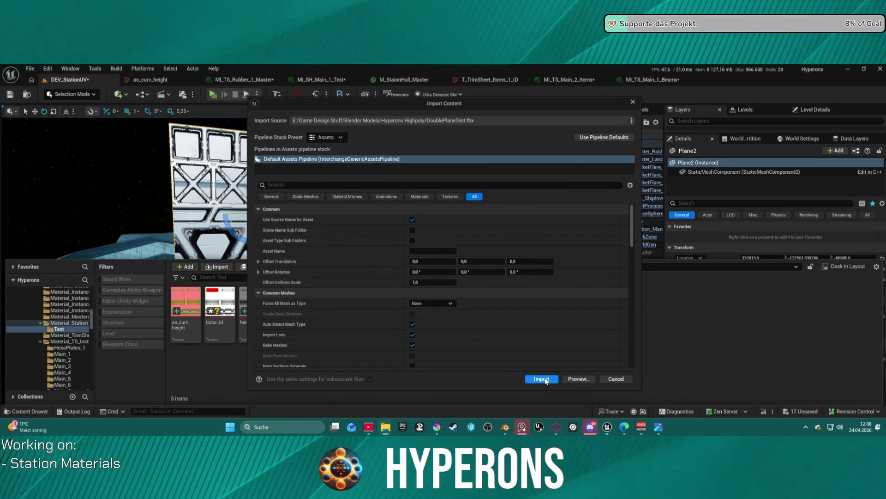
{"action": "scroll", "coordinate": [445, 330], "scroll_direction": "down", "scroll_amount": 10}
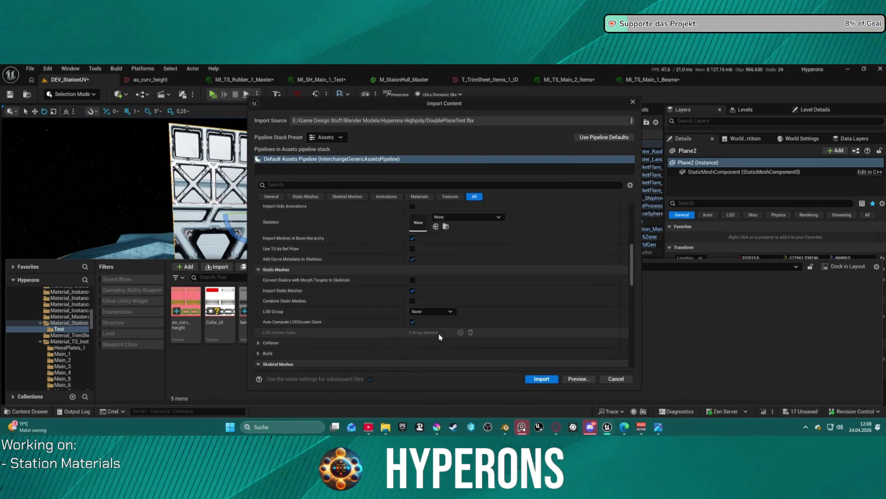
{"action": "left_click", "coordinate": [412, 311]}
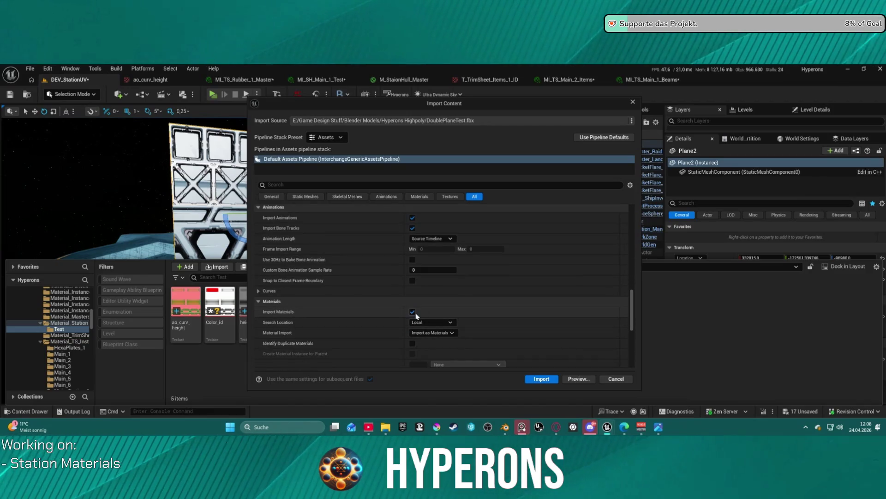
{"action": "left_click", "coordinate": [412, 311]}
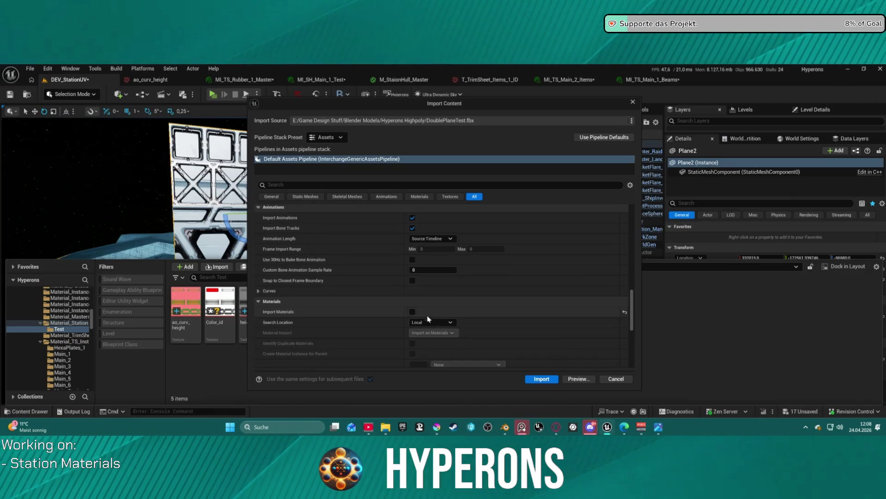
{"action": "left_click", "coordinate": [618, 379]}
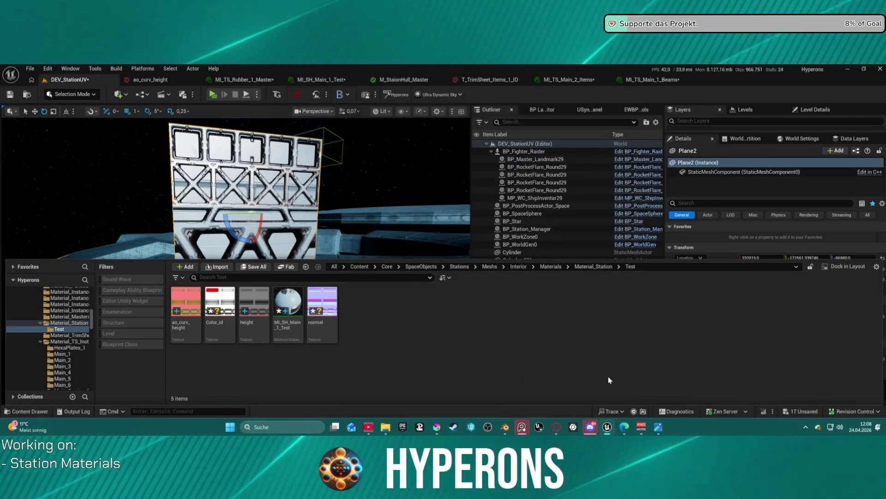
{"action": "mouse_move", "coordinate": [507, 430]}
{"action": "left_click", "coordinate": [542, 381]}
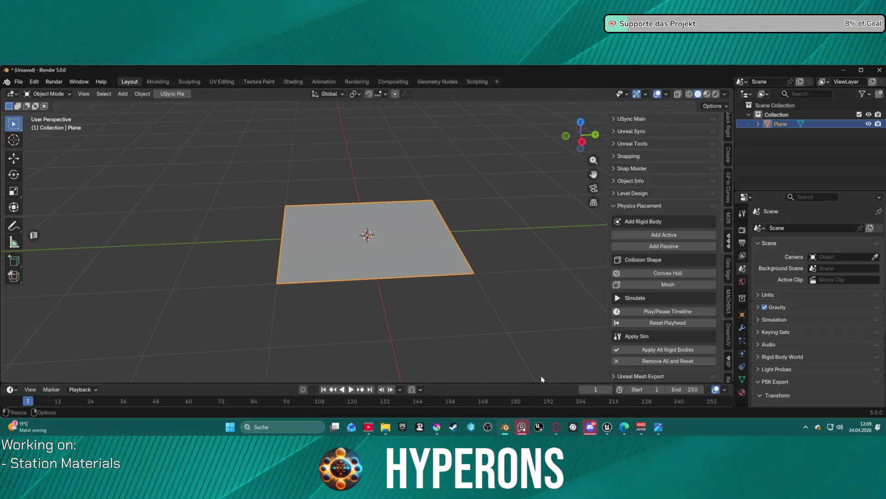
Create a new material on the plane and switch it into Edit Mode.
{"action": "left_click", "coordinate": [743, 392]}
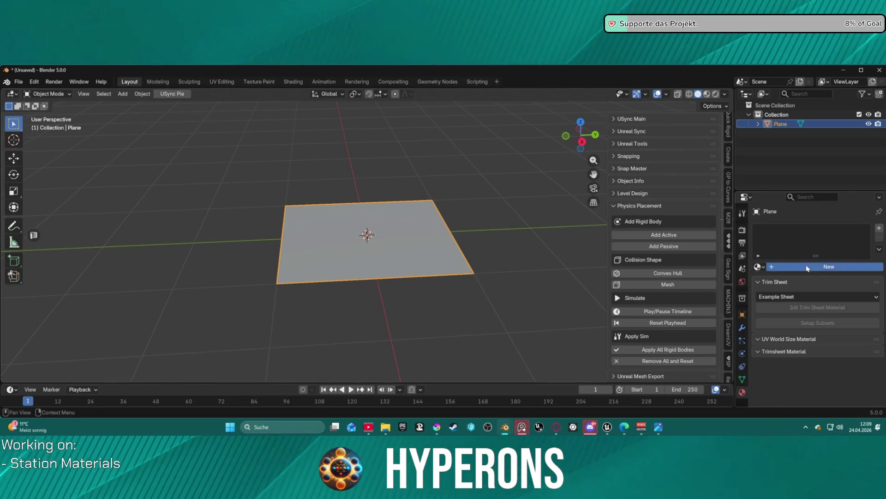
{"action": "left_click", "coordinate": [807, 268]}
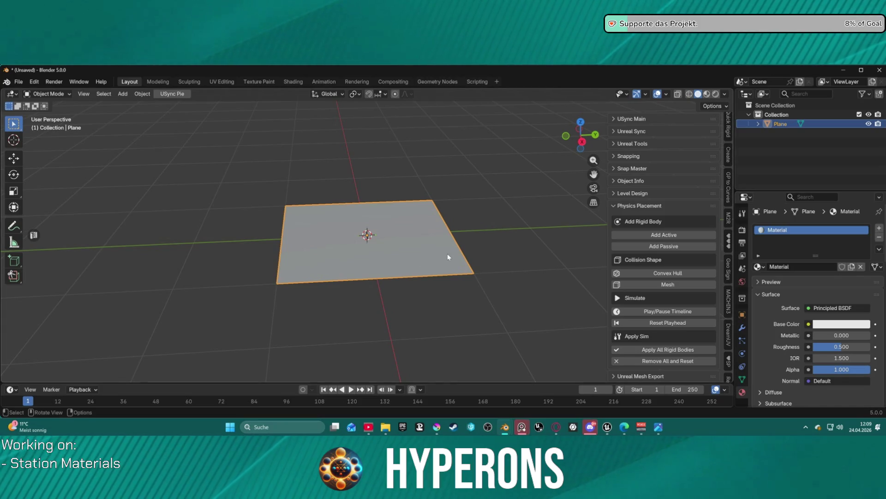
{"action": "key", "text": "Tab"}
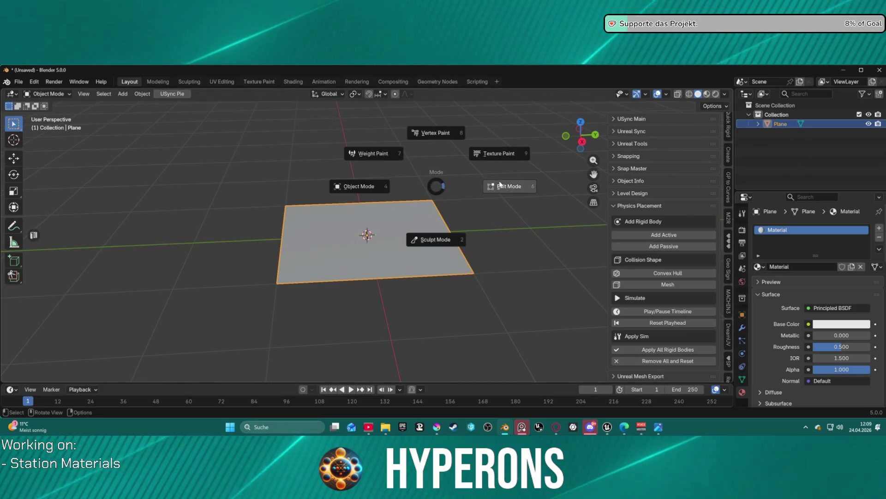
{"action": "left_click", "coordinate": [486, 236]}
{"action": "mouse_move", "coordinate": [486, 237]}
{"action": "left_mouse_down"}
{"action": "mouse_move", "coordinate": [488, 206]}
{"action": "mouse_move", "coordinate": [462, 193]}
{"action": "left_mouse_up"}
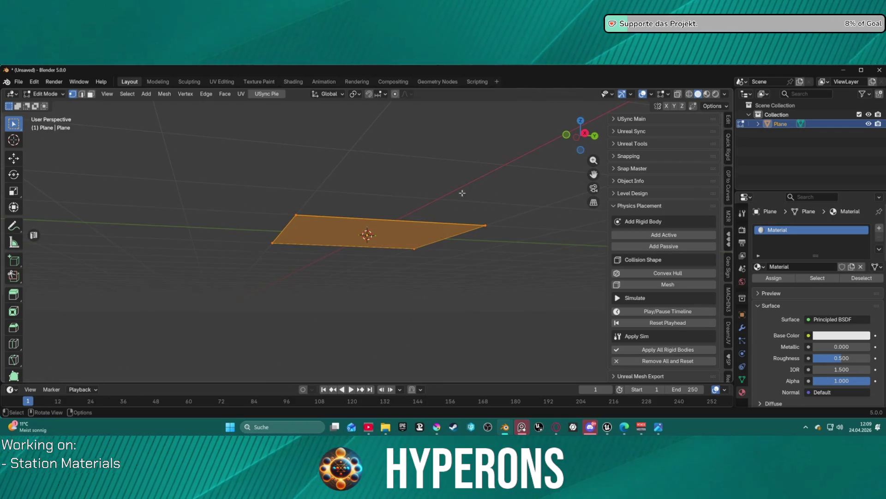
{"action": "left_click", "coordinate": [388, 286]}
{"action": "mouse_move", "coordinate": [327, 231]}
{"action": "left_mouse_down"}
{"action": "mouse_move", "coordinate": [447, 220]}
{"action": "mouse_move", "coordinate": [341, 244]}
{"action": "mouse_move", "coordinate": [377, 228]}
{"action": "left_mouse_up"}
{"action": "scroll", "coordinate": [382, 227], "scroll_direction": "down", "scroll_amount": 2}
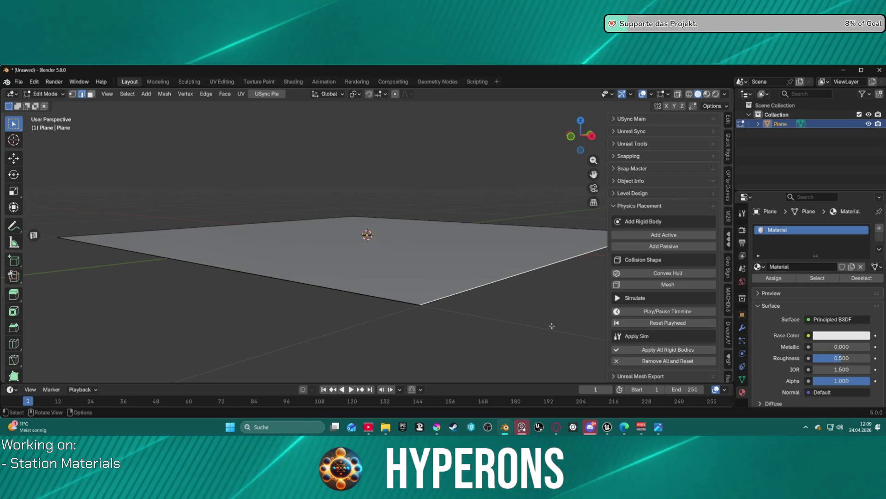
Select one of the plane's connected layers using linked selection (L).
{"action": "key", "text": "l"}
{"action": "mouse_move", "coordinate": [439, 306]}
{"action": "left_mouse_down"}
{"action": "mouse_move", "coordinate": [439, 225]}
{"action": "mouse_move", "coordinate": [459, 299]}
{"action": "mouse_move", "coordinate": [453, 292]}
{"action": "left_mouse_up"}
{"action": "left_click", "coordinate": [460, 295]}
{"action": "key", "text": "l"}
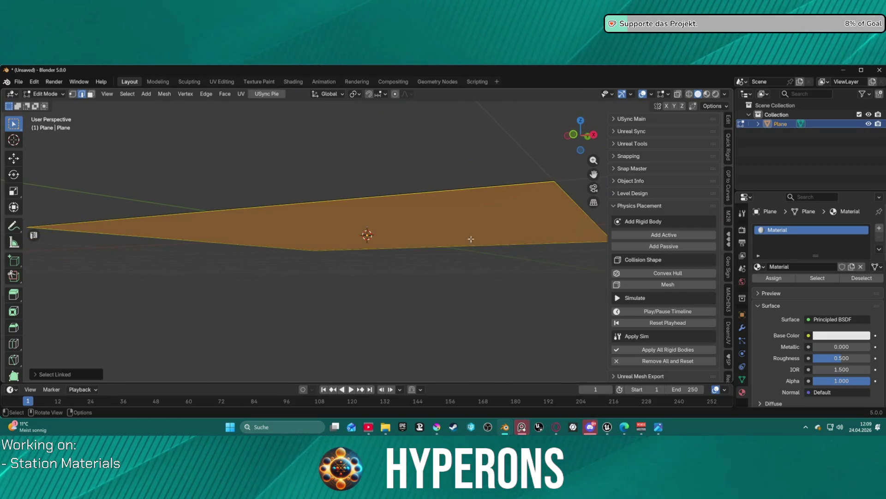
{"action": "left_click", "coordinate": [495, 273]}
{"action": "mouse_move", "coordinate": [494, 271]}
{"action": "left_mouse_down"}
{"action": "mouse_move", "coordinate": [494, 242]}
{"action": "mouse_move", "coordinate": [406, 277]}
{"action": "left_mouse_up"}
{"action": "key", "text": "l"}
{"action": "left_click", "coordinate": [483, 322]}
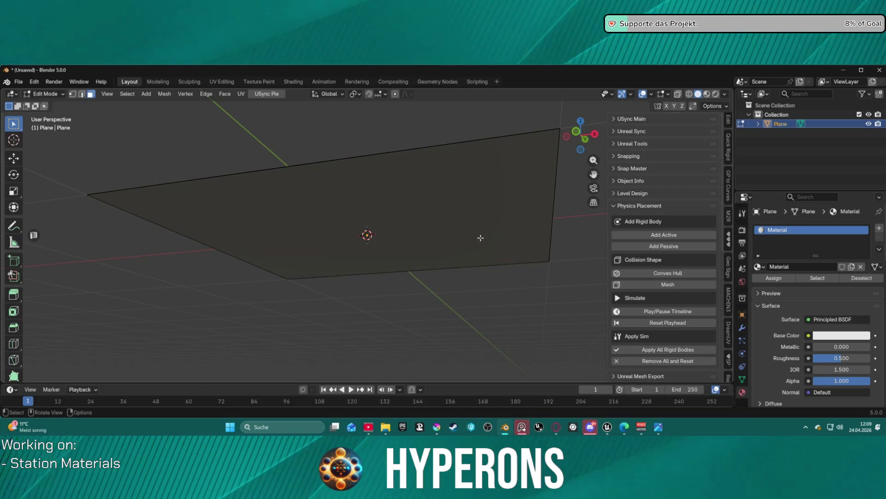
{"action": "key", "text": "l"}
{"action": "mouse_move", "coordinate": [469, 220]}
{"action": "left_mouse_down"}
{"action": "mouse_move", "coordinate": [499, 283]}
{"action": "mouse_move", "coordinate": [491, 289]}
{"action": "mouse_move", "coordinate": [491, 255]}
{"action": "left_mouse_up"}
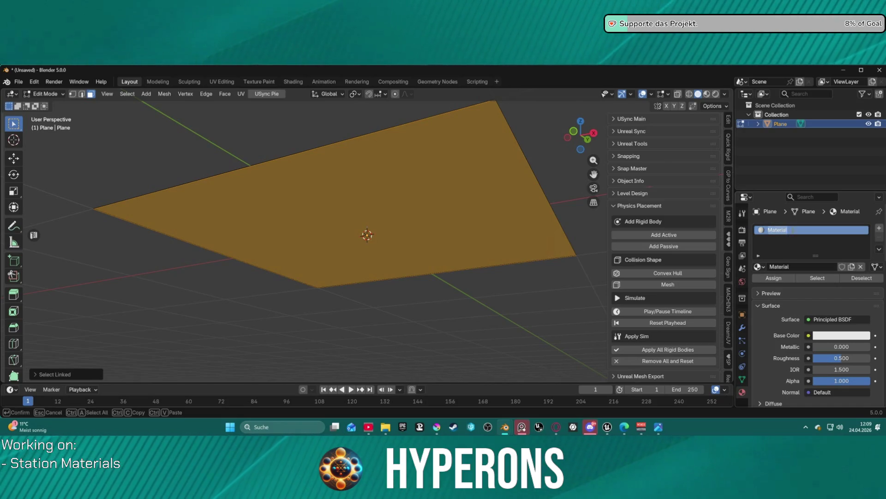
Name the first material Material01 and add a second slot with new Material02.
{"action": "type", "text": "01"}
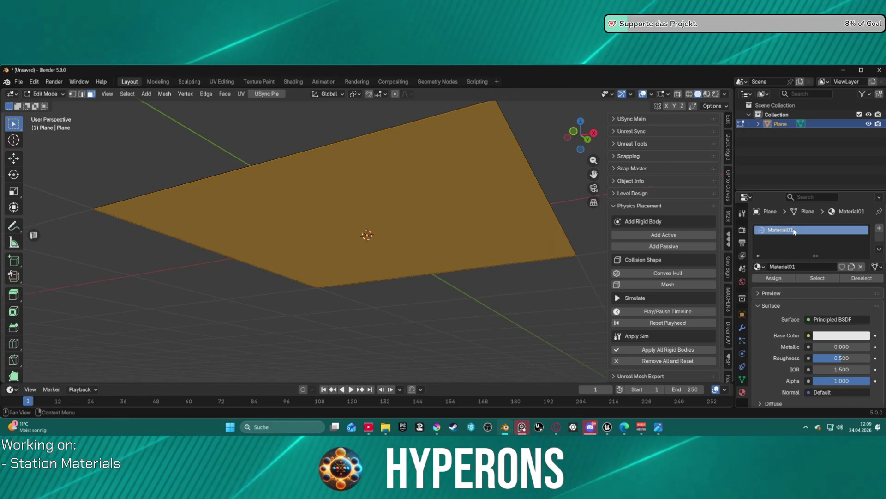
{"action": "key", "text": "Return"}
{"action": "left_click", "coordinate": [879, 228]}
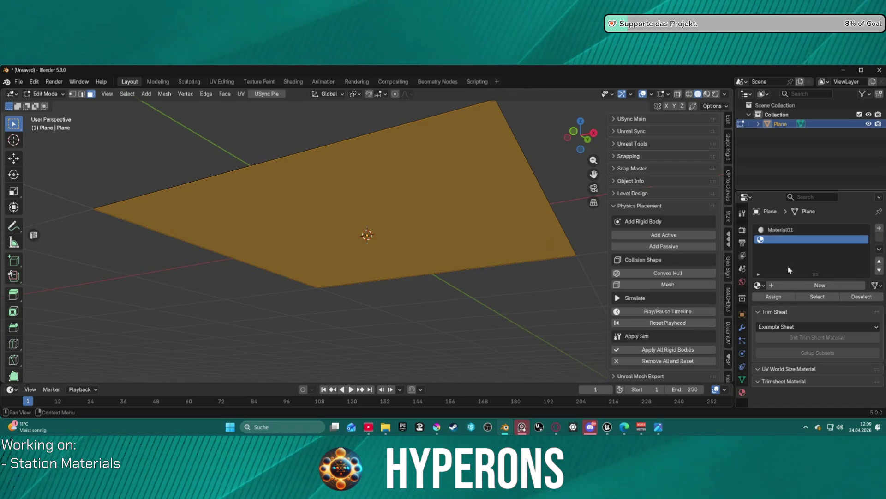
{"action": "left_click", "coordinate": [831, 285]}
{"action": "double_click", "coordinate": [794, 285]}
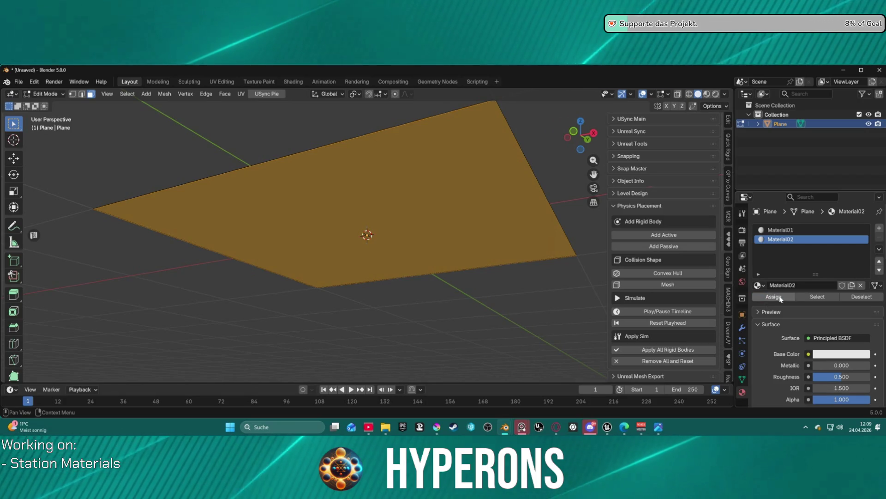
{"action": "left_click_drag", "start_coordinate": [527, 257], "coordinate": [366, 238]}
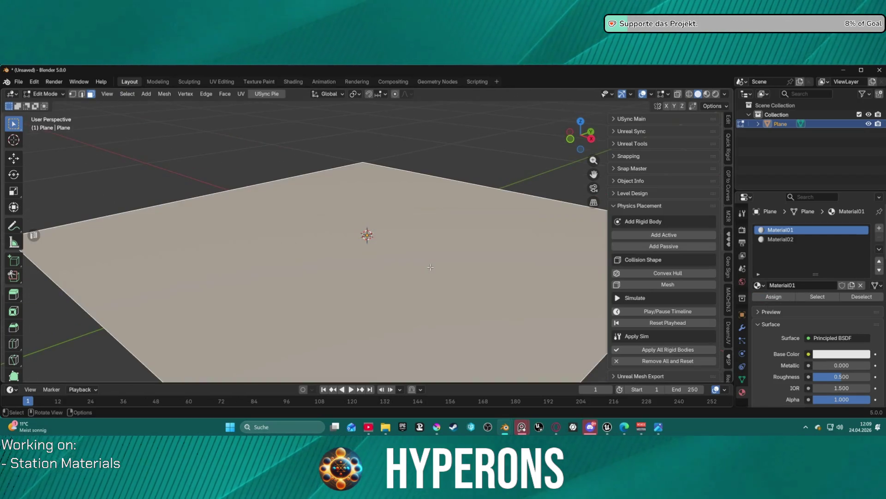
{"action": "scroll", "coordinate": [780, 294], "scroll_direction": "down", "scroll_amount": 1}
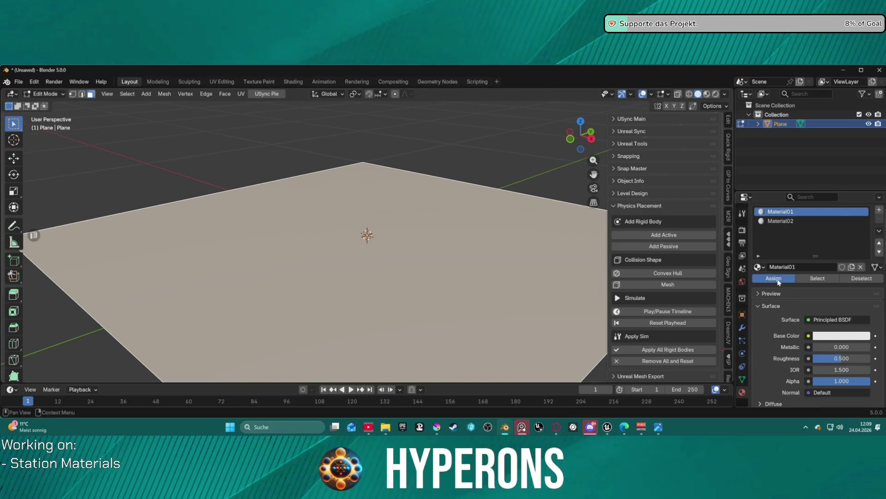
{"action": "scroll", "coordinate": [416, 230], "scroll_direction": "down", "scroll_amount": 5}
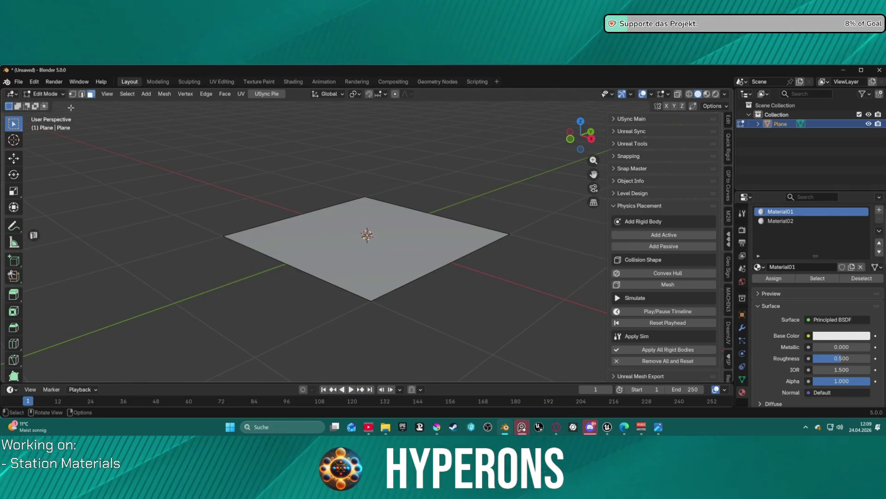
Export the plane as an FBX file and switch over to Unreal Engine.
{"action": "left_click", "coordinate": [18, 82]}
{"action": "mouse_move", "coordinate": [76, 223]}
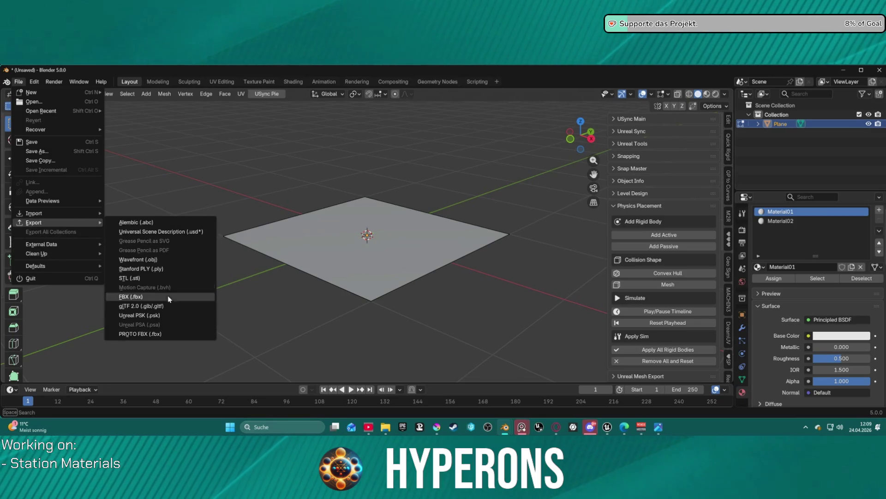
{"action": "left_click", "coordinate": [167, 298]}
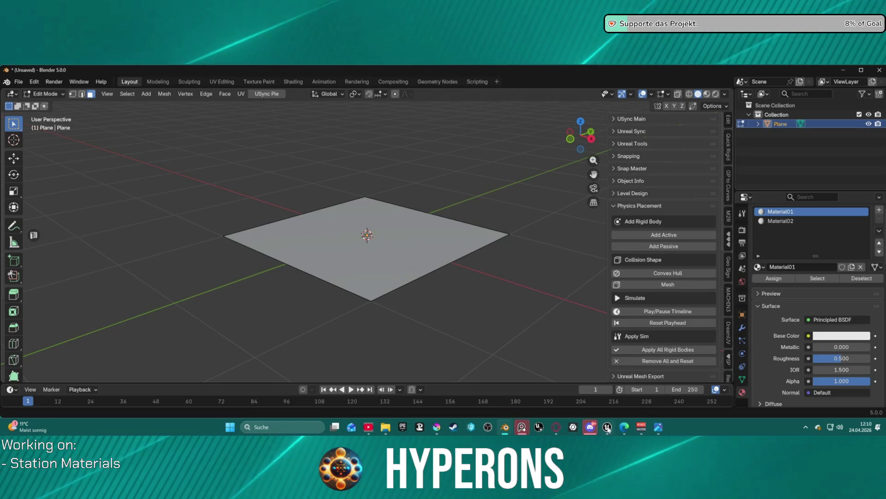
{"action": "left_click", "coordinate": [607, 427]}
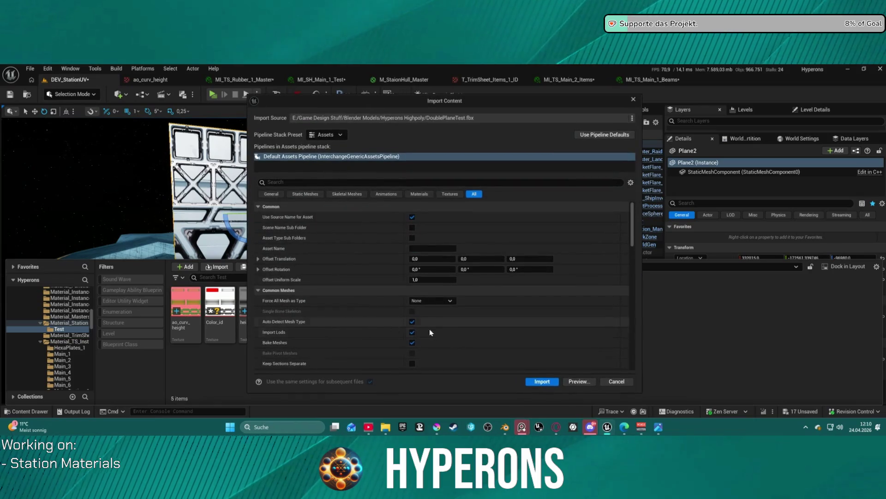
Import the DoublePlaneTest mesh with the current settings and open it to check its two material slots.
{"action": "scroll", "coordinate": [523, 335], "scroll_direction": "down", "scroll_amount": 5}
{"action": "scroll", "coordinate": [446, 277], "scroll_direction": "down", "scroll_amount": 5}
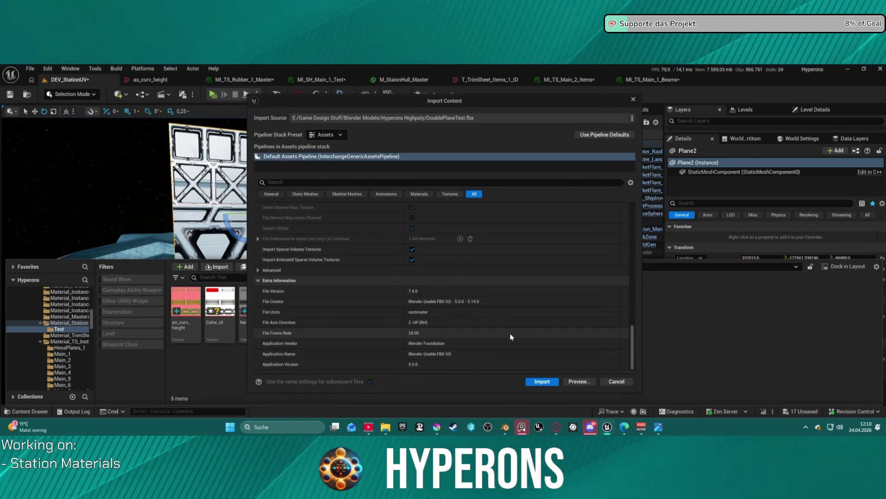
{"action": "left_click", "coordinate": [548, 381]}
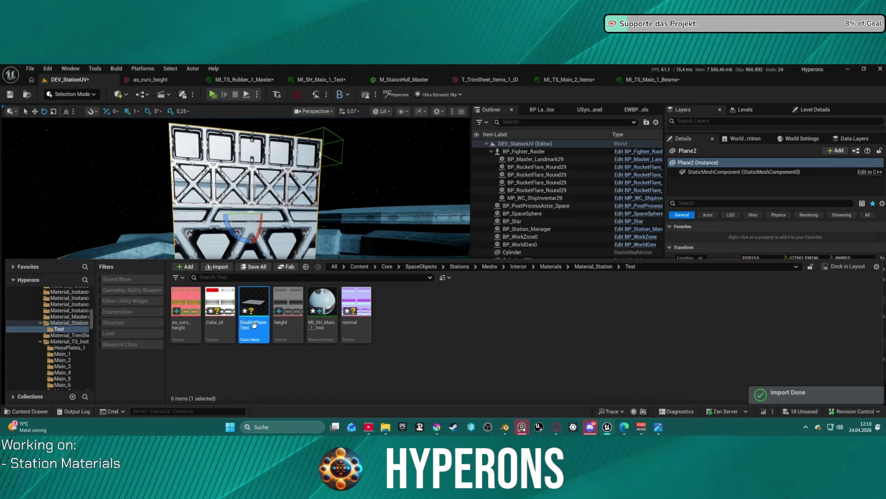
{"action": "double_click", "coordinate": [257, 329]}
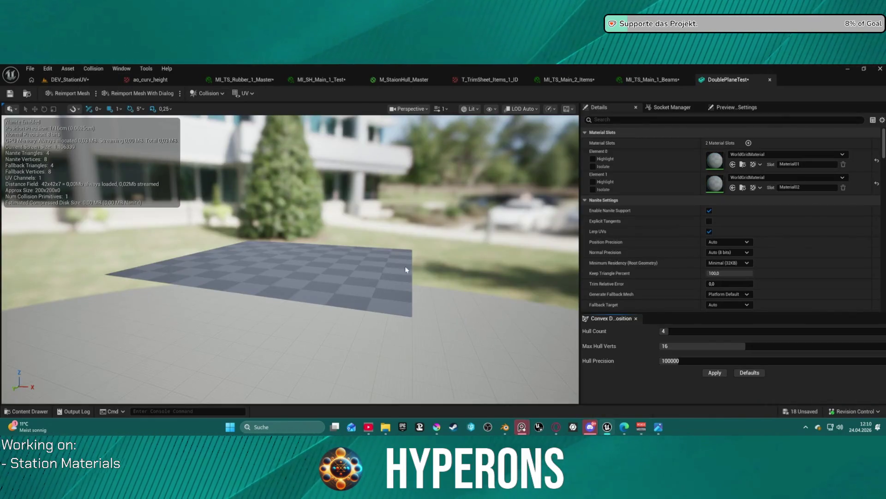
{"action": "left_click", "coordinate": [68, 68]}
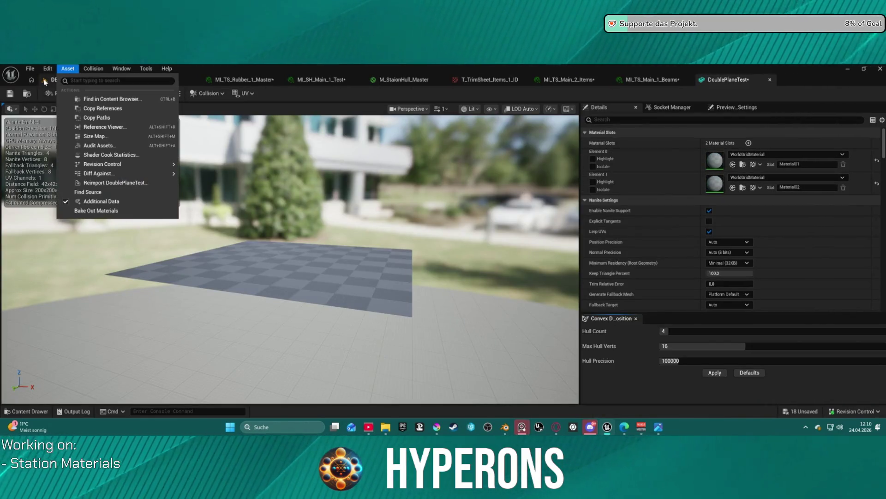
Place DoublePlaneTest from the Content Drawer onto the DEV_StationUV station floor.
{"action": "left_click", "coordinate": [52, 83]}
{"action": "left_click_drag", "start_coordinate": [335, 223], "coordinate": [323, 203]}
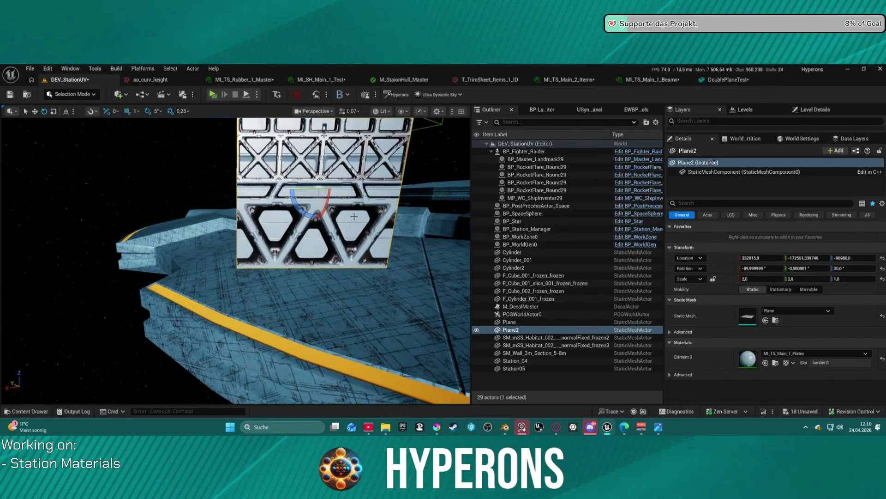
{"action": "key", "text": "ctrl+space"}
{"action": "mouse_move", "coordinate": [273, 316]}
{"action": "left_mouse_down"}
{"action": "mouse_move", "coordinate": [178, 198]}
{"action": "mouse_move", "coordinate": [134, 277]}
{"action": "mouse_move", "coordinate": [157, 309]}
{"action": "mouse_move", "coordinate": [192, 300]}
{"action": "mouse_move", "coordinate": [174, 296]}
{"action": "mouse_move", "coordinate": [176, 320]}
{"action": "left_mouse_up"}
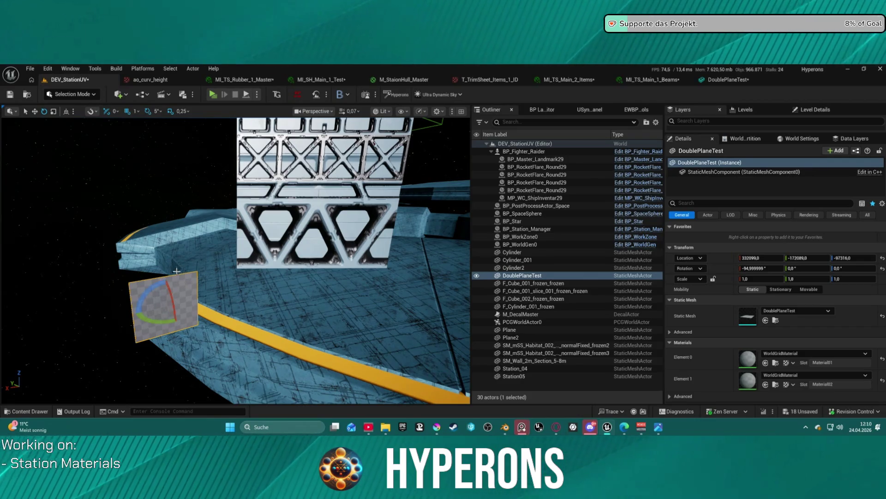
Paste MI_TS_Main_1_Beams into DoublePlaneTest's first slot, leaving MI_TS_Main_1_Plates in the second.
{"action": "scroll", "coordinate": [233, 280], "scroll_direction": "down", "scroll_amount": 2}
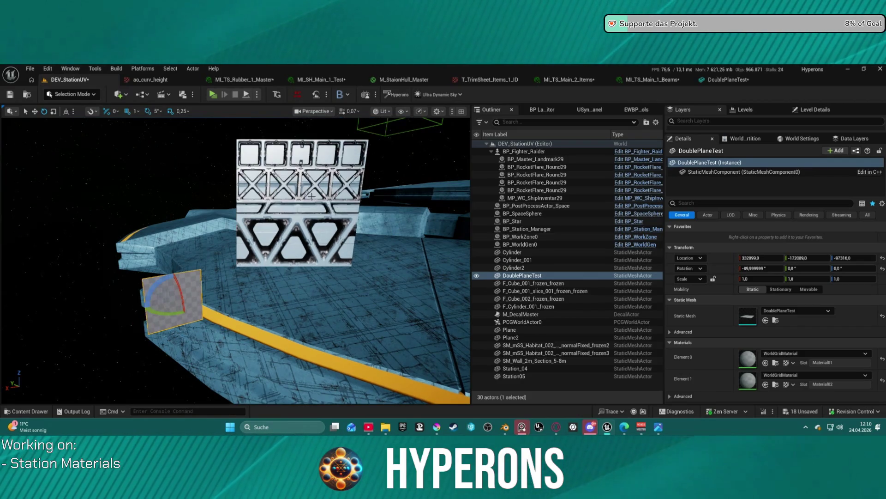
{"action": "left_click", "coordinate": [300, 180]}
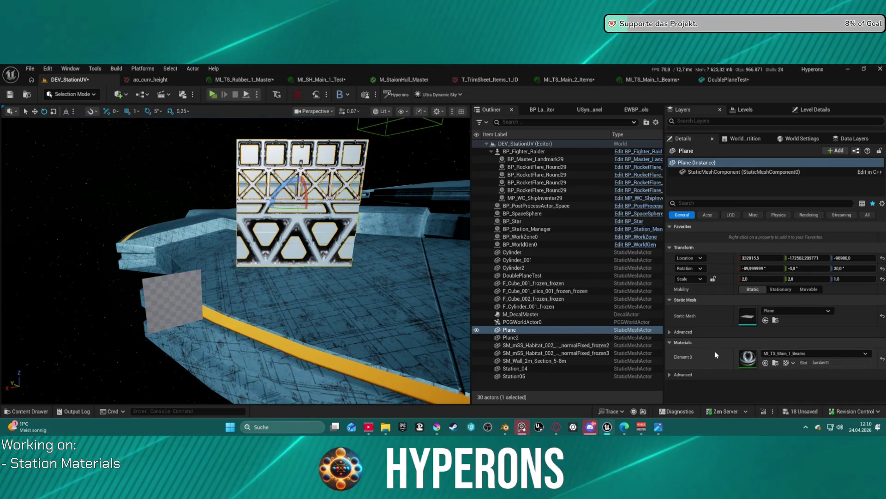
{"action": "key", "text": "ctrl+z"}
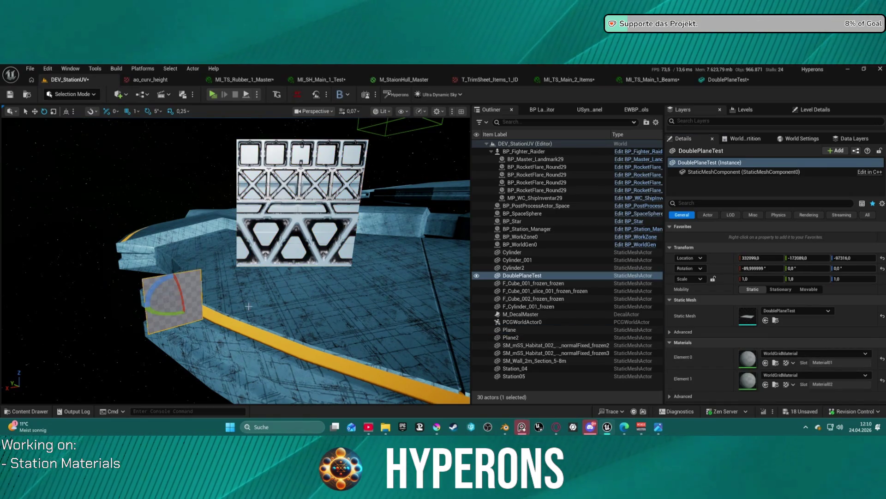
{"action": "key", "text": "ctrl+z"}
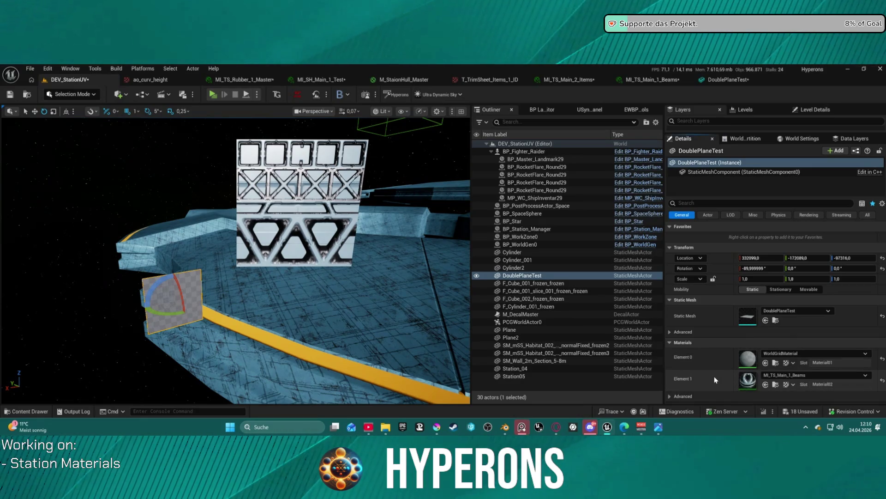
{"action": "key", "text": "ctrl+v"}
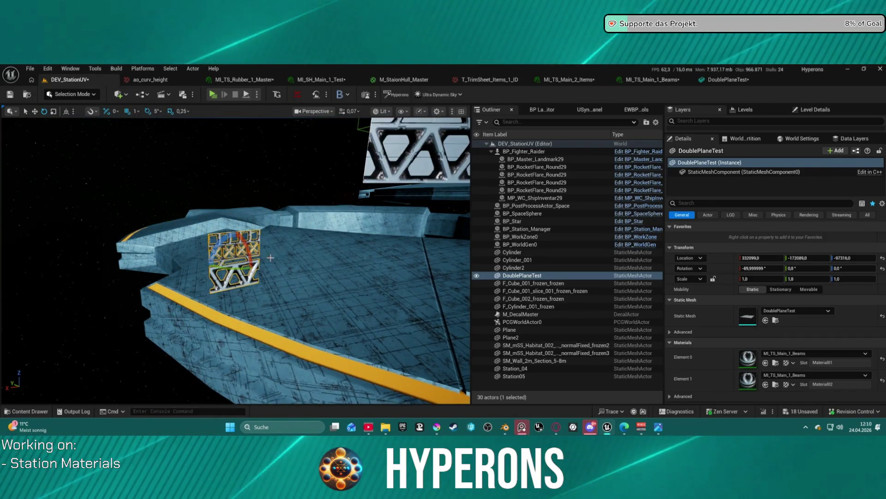
Compare against Plane2's material, then reselect and frame DoublePlaneTest.
{"action": "left_click", "coordinate": [368, 168]}
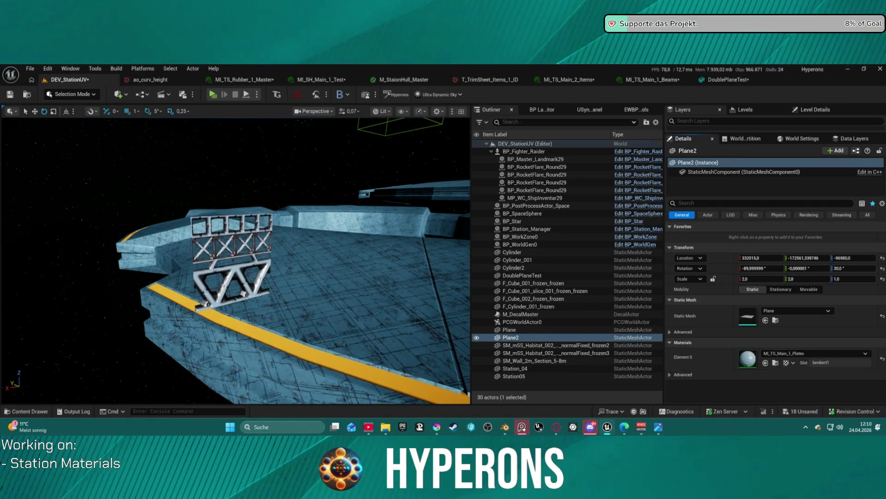
{"action": "left_click", "coordinate": [228, 242]}
{"action": "key", "text": "f"}
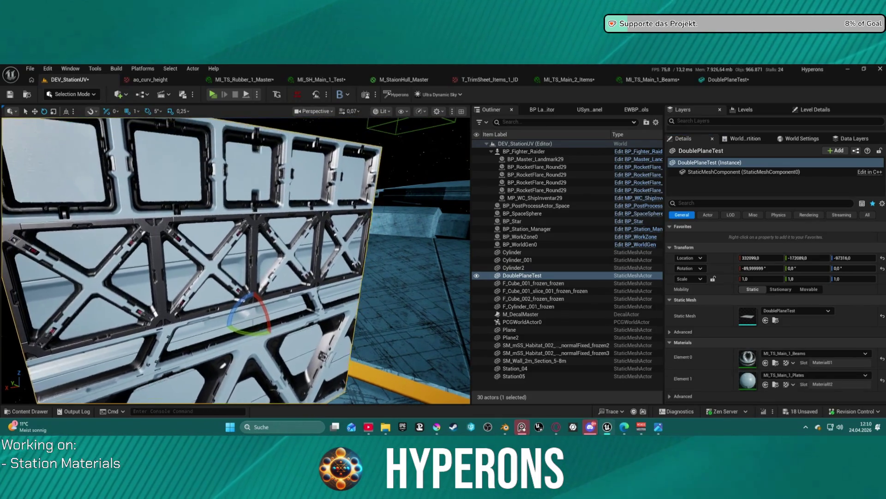
Orbit closely around the beam-frame wall, then open MI_TS_Main_1_Beams from its Materials list.
{"action": "left_click_drag", "start_coordinate": [349, 238], "coordinate": [323, 245]}
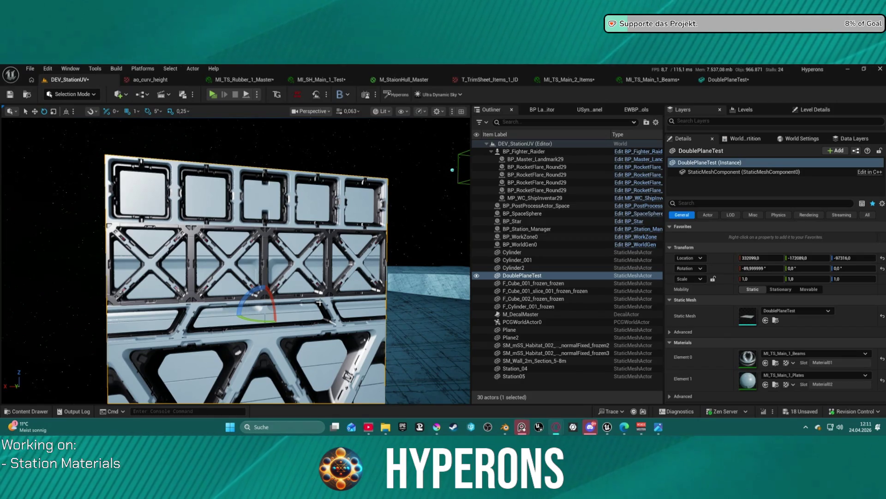
{"action": "scroll", "coordinate": [433, 232], "scroll_direction": "down", "scroll_amount": 5}
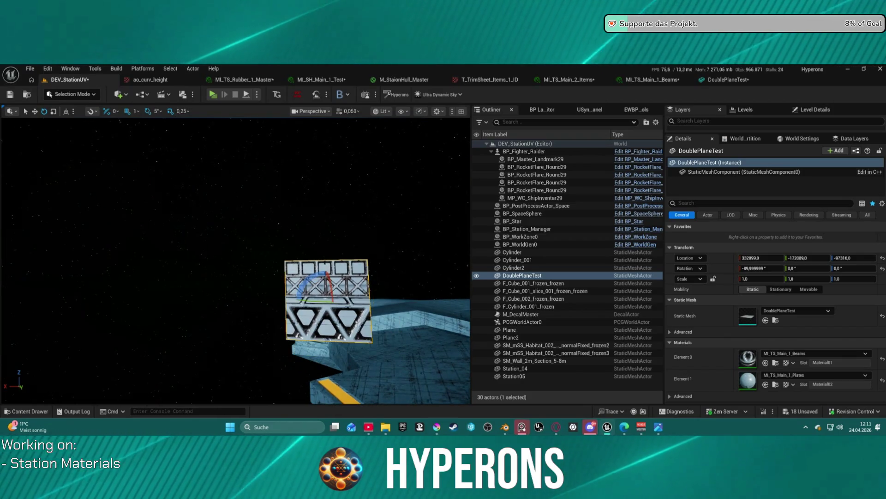
{"action": "scroll", "coordinate": [321, 260], "scroll_direction": "up", "scroll_amount": 8}
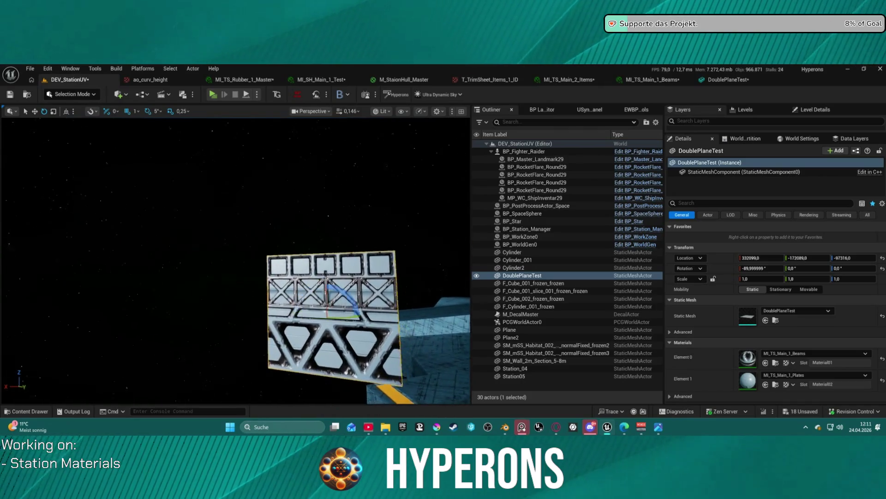
{"action": "mouse_move", "coordinate": [321, 260]}
{"action": "left_mouse_down"}
{"action": "mouse_move", "coordinate": [296, 231]}
{"action": "mouse_move", "coordinate": [259, 221]}
{"action": "mouse_move", "coordinate": [212, 226]}
{"action": "mouse_move", "coordinate": [222, 267]}
{"action": "left_mouse_up"}
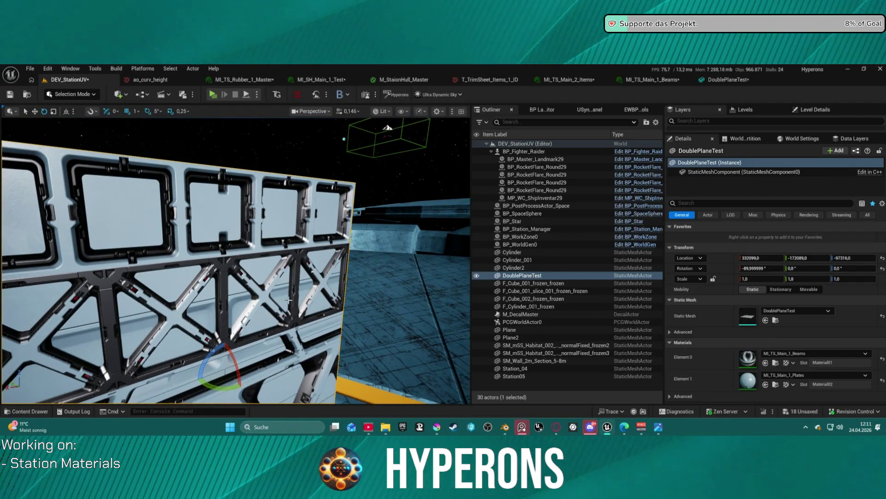
{"action": "mouse_move", "coordinate": [291, 300]}
{"action": "left_mouse_down"}
{"action": "mouse_move", "coordinate": [277, 286]}
{"action": "mouse_move", "coordinate": [212, 286]}
{"action": "left_mouse_up"}
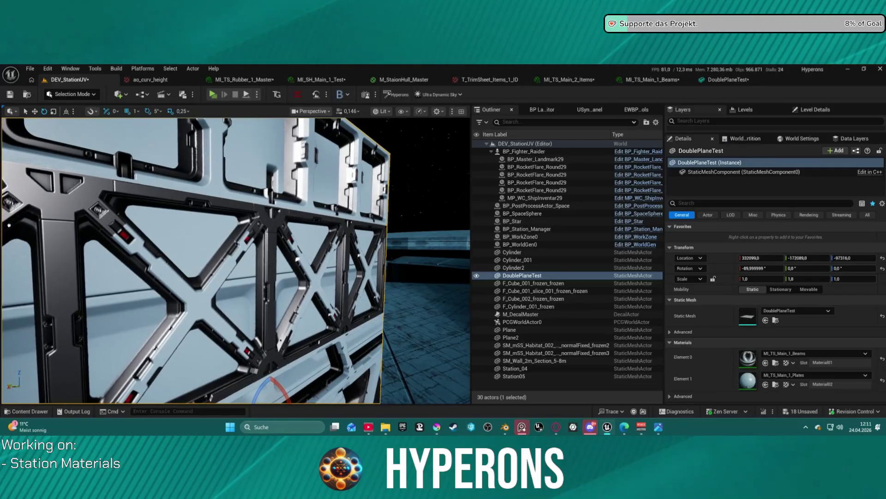
{"action": "double_click", "coordinate": [748, 357]}
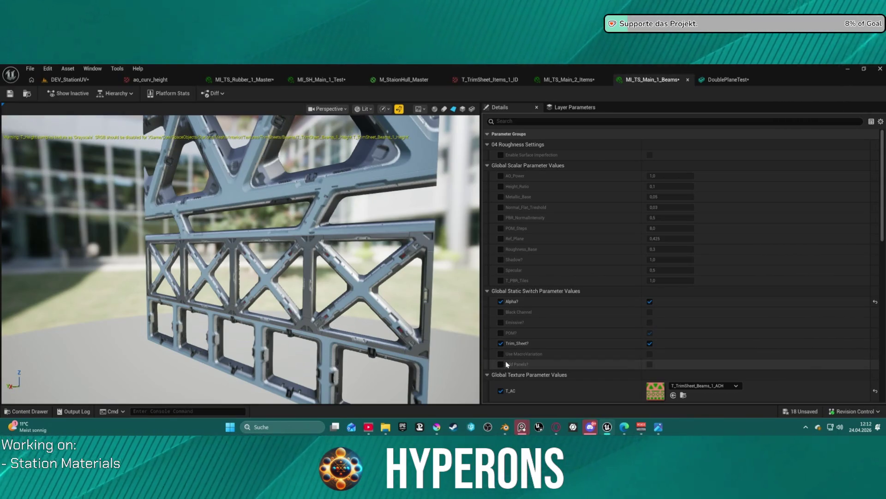
Enable the Shadow? override in MI_TS_Main_1_Beams, close the editor, and go back to DEV_StationUV.
{"action": "left_click", "coordinate": [501, 259]}
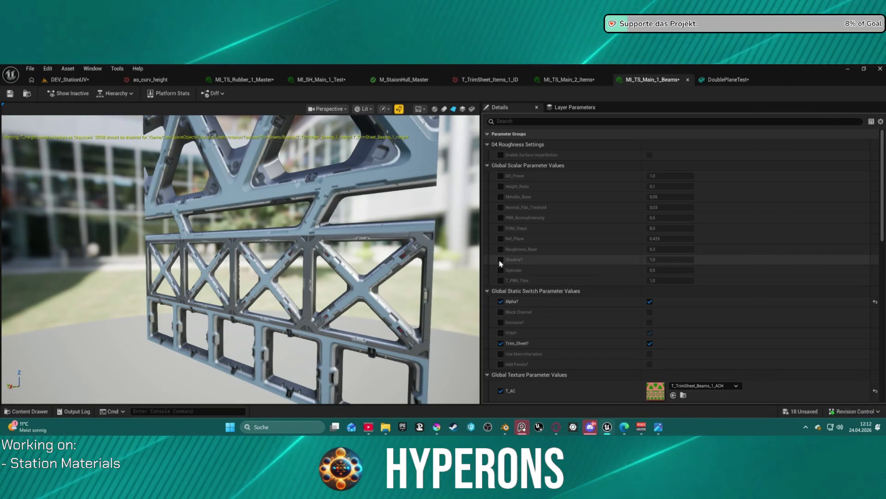
{"action": "middle_click", "coordinate": [652, 78]}
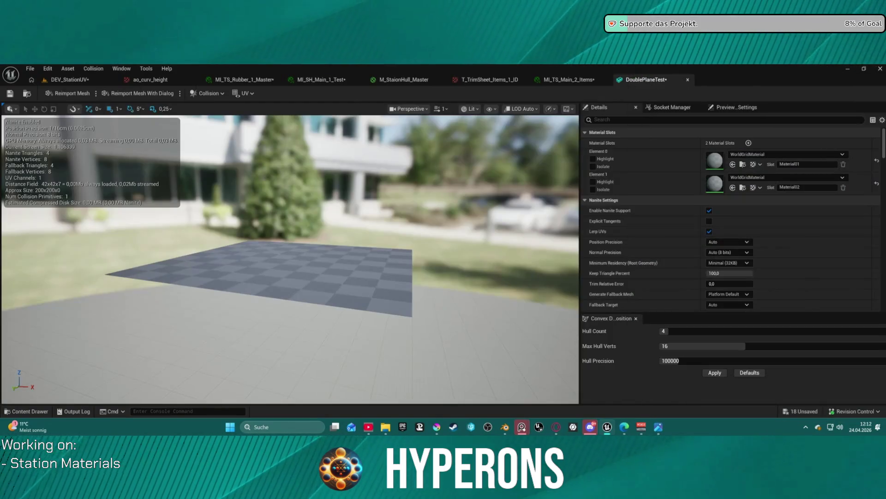
{"action": "left_click", "coordinate": [69, 79]}
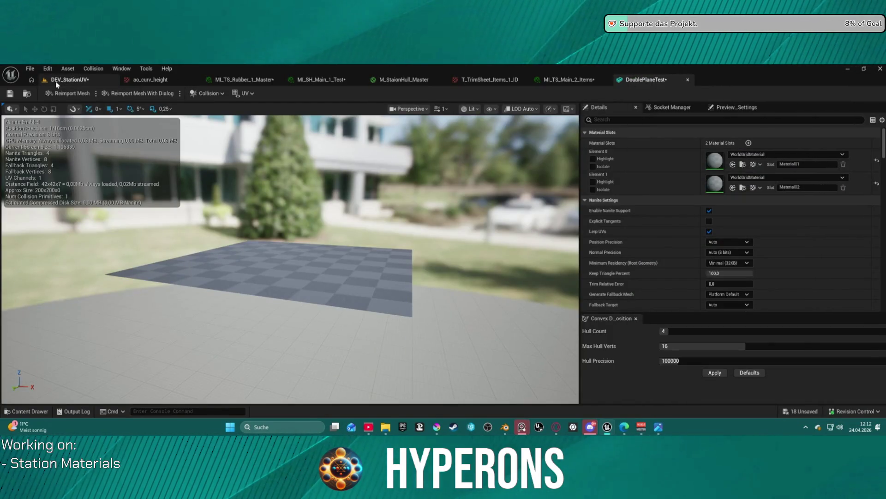
Reframe the wall and rotate its Z yaw through -40° and -30°, ending around -25°.
{"action": "key", "text": "s"}
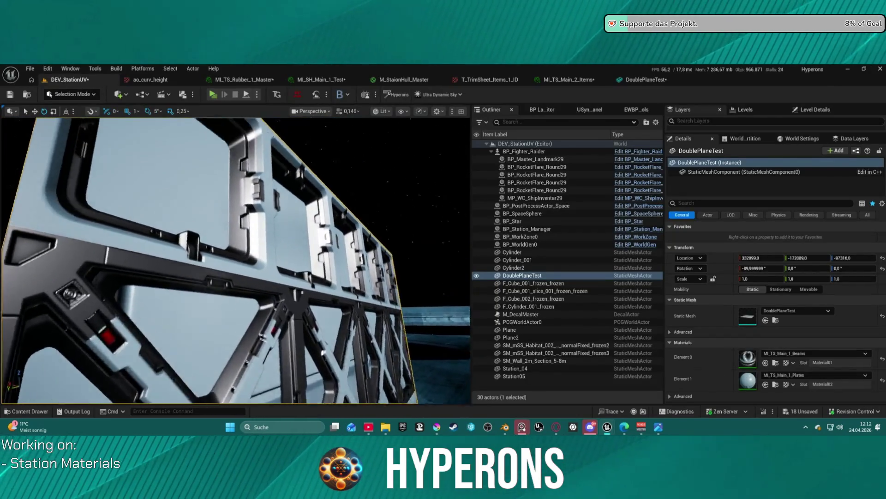
{"action": "key", "text": "w"}
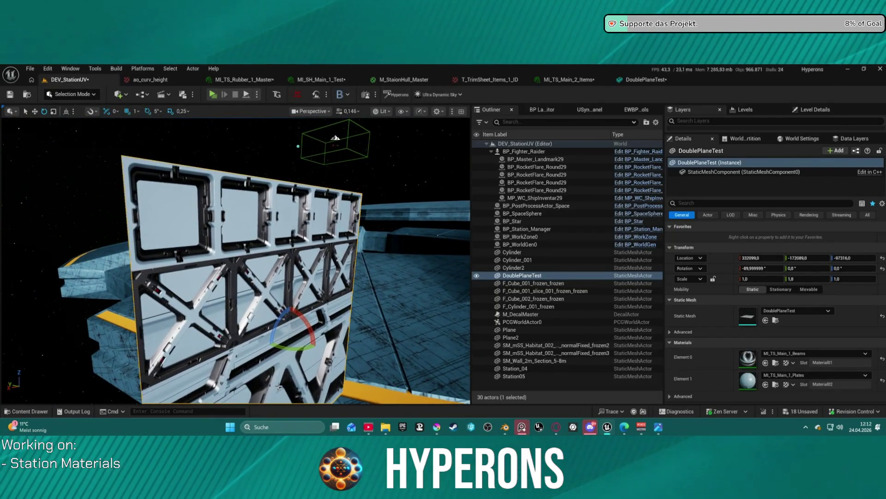
{"action": "left_click_drag", "start_coordinate": [289, 349], "coordinate": [259, 351]}
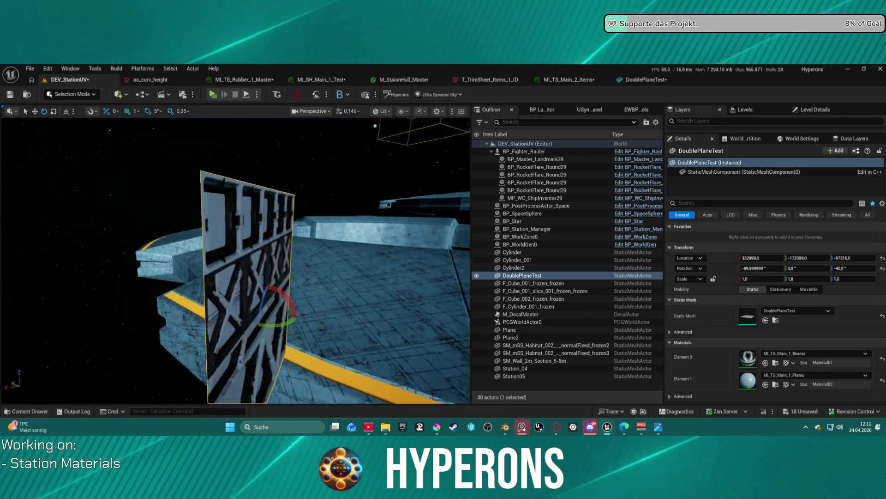
{"action": "key", "text": "f"}
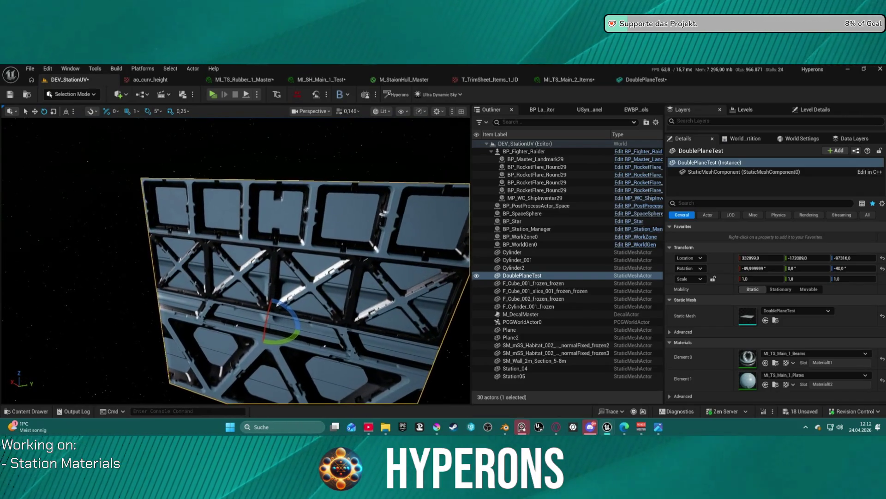
{"action": "mouse_move", "coordinate": [288, 341]}
{"action": "left_mouse_down"}
{"action": "mouse_move", "coordinate": [277, 342]}
{"action": "mouse_move", "coordinate": [296, 342]}
{"action": "mouse_move", "coordinate": [263, 341]}
{"action": "left_mouse_up"}
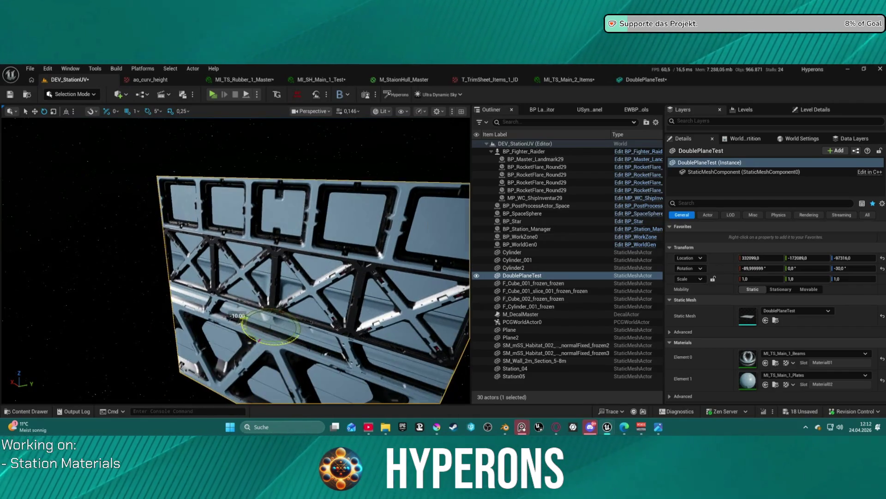
{"action": "left_click_drag", "start_coordinate": [244, 315], "coordinate": [244, 320]}
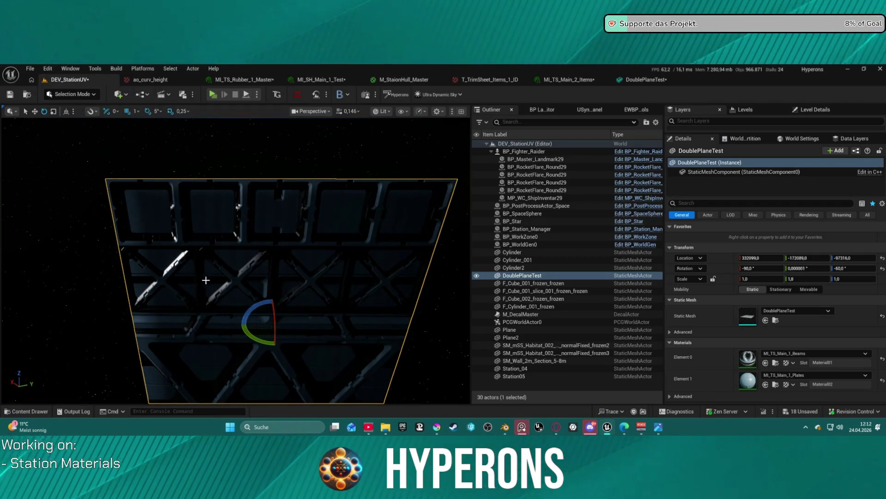
{"action": "left_click_drag", "start_coordinate": [243, 319], "coordinate": [293, 342]}
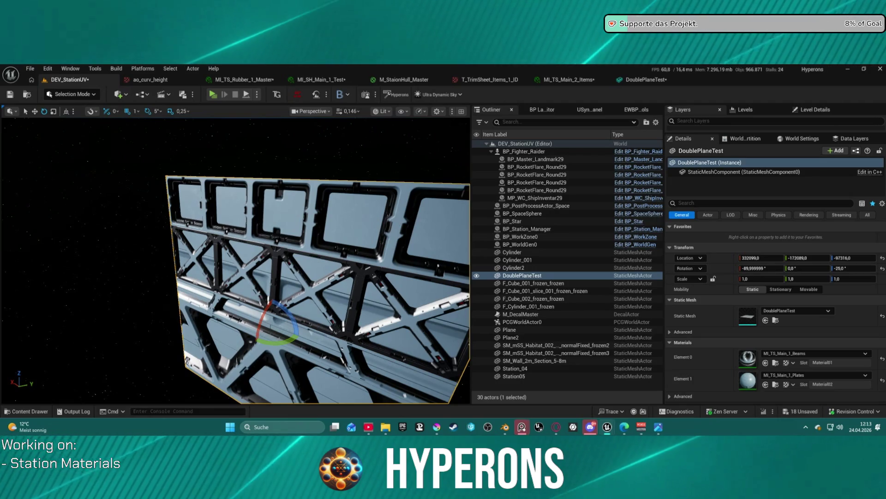
Orbit to see the wall against the station hull and rotate it to a -5° yaw.
{"action": "mouse_move", "coordinate": [278, 195]}
{"action": "left_mouse_down"}
{"action": "mouse_move", "coordinate": [439, 203]}
{"action": "mouse_move", "coordinate": [439, 129]}
{"action": "mouse_move", "coordinate": [392, 157]}
{"action": "mouse_move", "coordinate": [392, 217]}
{"action": "mouse_move", "coordinate": [392, 162]}
{"action": "mouse_move", "coordinate": [392, 171]}
{"action": "left_mouse_up"}
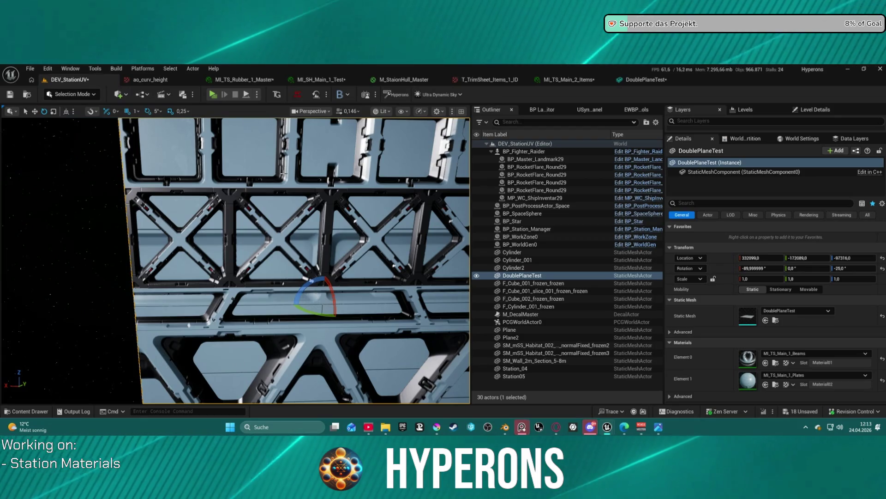
{"action": "mouse_move", "coordinate": [270, 215]}
{"action": "left_mouse_down"}
{"action": "mouse_move", "coordinate": [250, 296]}
{"action": "mouse_move", "coordinate": [249, 258]}
{"action": "left_mouse_up"}
{"action": "mouse_move", "coordinate": [240, 217]}
{"action": "left_mouse_down"}
{"action": "mouse_move", "coordinate": [199, 217]}
{"action": "mouse_move", "coordinate": [277, 217]}
{"action": "mouse_move", "coordinate": [186, 217]}
{"action": "mouse_move", "coordinate": [321, 234]}
{"action": "left_mouse_up"}
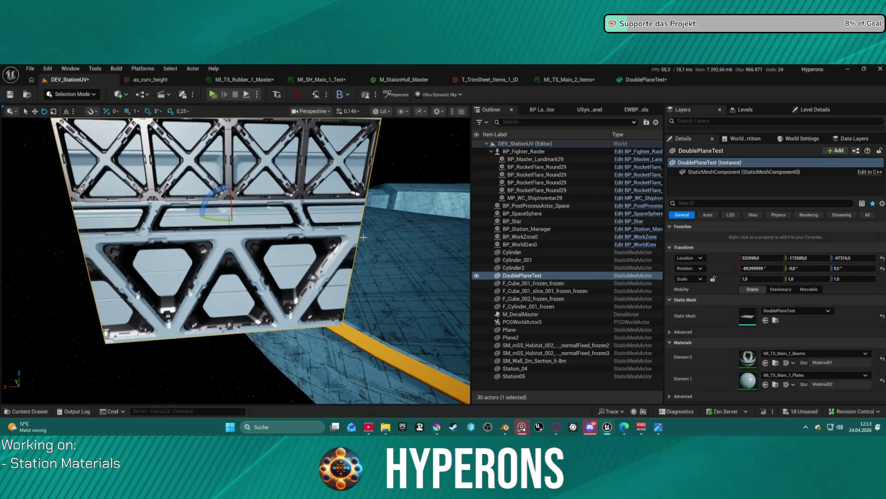
Set DoublePlaneTest's Element 1 material to MI_TS_Main_2_Connectors.
{"action": "left_click", "coordinate": [827, 375]}
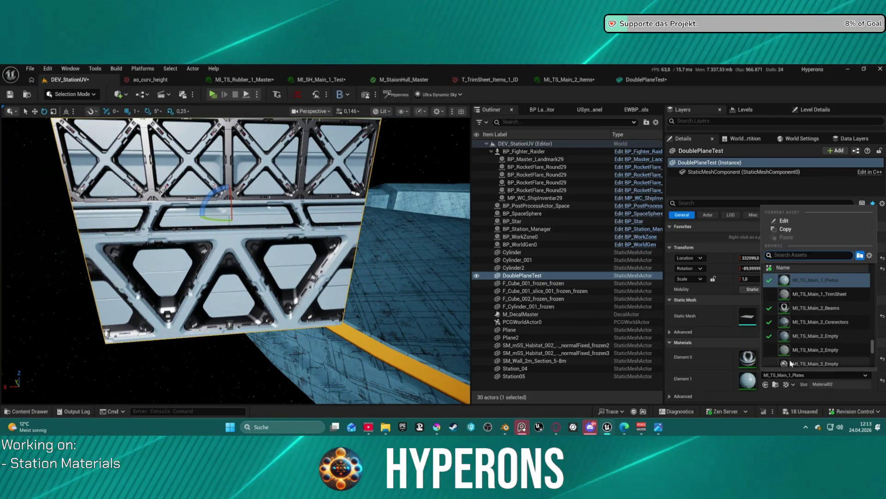
{"action": "left_click", "coordinate": [829, 322]}
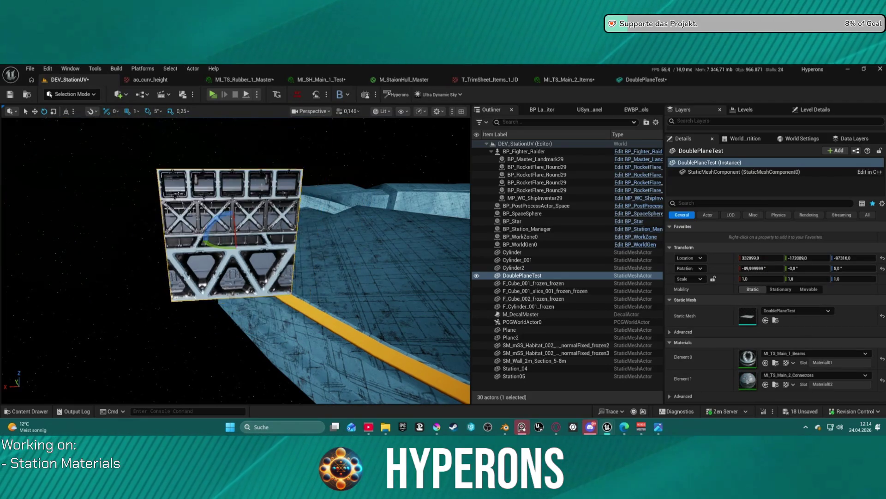
{"action": "scroll", "coordinate": [236, 261], "scroll_direction": "up", "scroll_amount": 5}
{"action": "scroll", "coordinate": [239, 201], "scroll_direction": "down", "scroll_amount": 5}
Swing the wall through yaws of -30°, 60°, 50°, -20° and -25°, settling at 10°.
{"action": "mouse_move", "coordinate": [228, 217]}
{"action": "left_mouse_down"}
{"action": "mouse_move", "coordinate": [249, 218]}
{"action": "mouse_move", "coordinate": [199, 217]}
{"action": "mouse_move", "coordinate": [243, 217]}
{"action": "mouse_move", "coordinate": [203, 216]}
{"action": "mouse_move", "coordinate": [231, 217]}
{"action": "mouse_move", "coordinate": [204, 315]}
{"action": "left_mouse_up"}
{"action": "scroll", "coordinate": [205, 300], "scroll_direction": "up", "scroll_amount": 5}
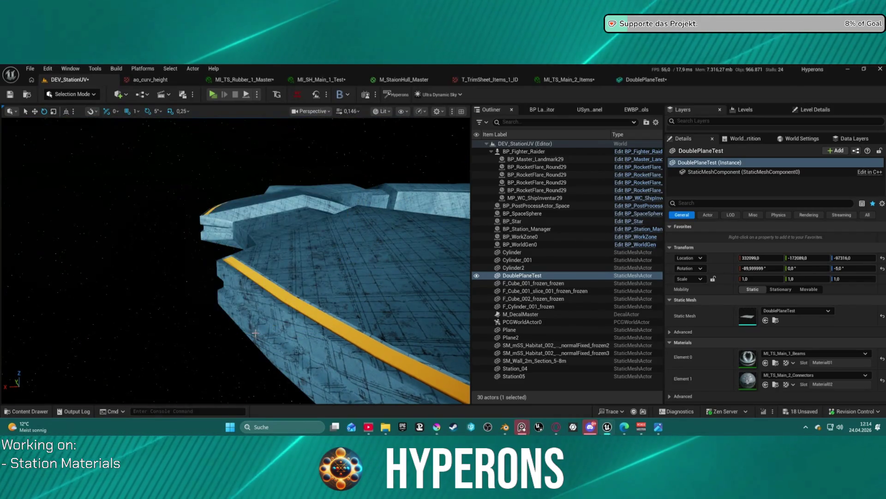
{"action": "mouse_move", "coordinate": [214, 147]}
{"action": "left_mouse_down"}
{"action": "mouse_move", "coordinate": [187, 148]}
{"action": "mouse_move", "coordinate": [210, 145]}
{"action": "mouse_move", "coordinate": [199, 147]}
{"action": "left_mouse_up"}
{"action": "scroll", "coordinate": [249, 184], "scroll_direction": "down", "scroll_amount": 5}
{"action": "mouse_move", "coordinate": [247, 233]}
{"action": "left_mouse_down"}
{"action": "mouse_move", "coordinate": [259, 235]}
{"action": "mouse_move", "coordinate": [238, 236]}
{"action": "mouse_move", "coordinate": [257, 237]}
{"action": "left_mouse_up"}
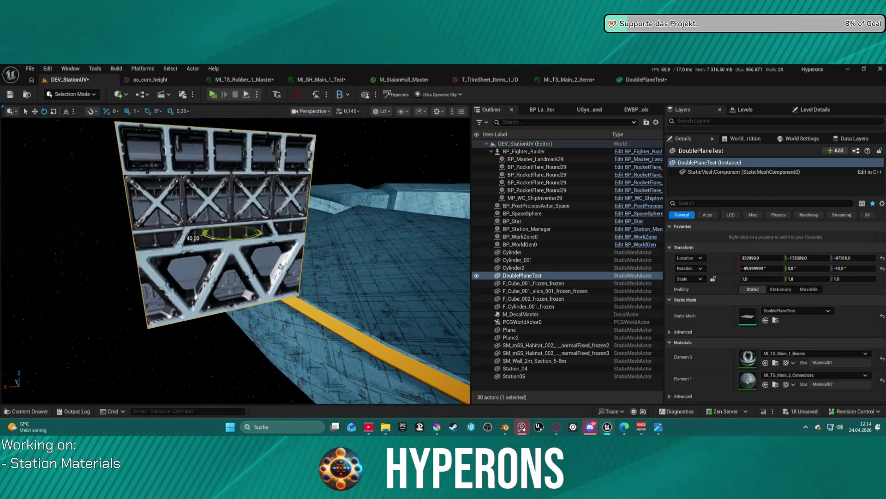
{"action": "mouse_move", "coordinate": [193, 238]}
{"action": "left_mouse_down"}
{"action": "mouse_move", "coordinate": [212, 232]}
{"action": "mouse_move", "coordinate": [205, 229]}
{"action": "left_mouse_up"}
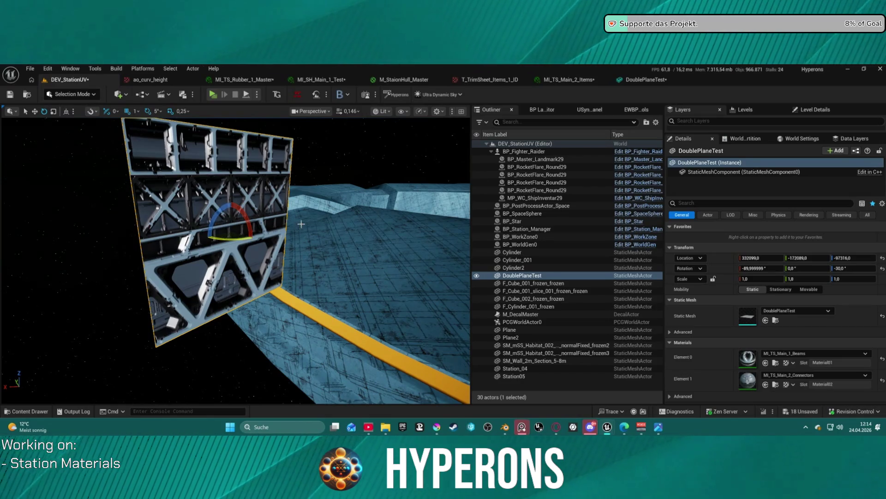
{"action": "scroll", "coordinate": [239, 232], "scroll_direction": "up", "scroll_amount": 4}
{"action": "scroll", "coordinate": [241, 224], "scroll_direction": "down", "scroll_amount": 2}
{"action": "mouse_move", "coordinate": [229, 220]}
{"action": "left_mouse_down"}
{"action": "mouse_move", "coordinate": [217, 220]}
{"action": "mouse_move", "coordinate": [259, 221]}
{"action": "mouse_move", "coordinate": [217, 219]}
{"action": "mouse_move", "coordinate": [259, 217]}
{"action": "mouse_move", "coordinate": [189, 218]}
{"action": "mouse_move", "coordinate": [240, 218]}
{"action": "mouse_move", "coordinate": [185, 227]}
{"action": "left_mouse_up"}
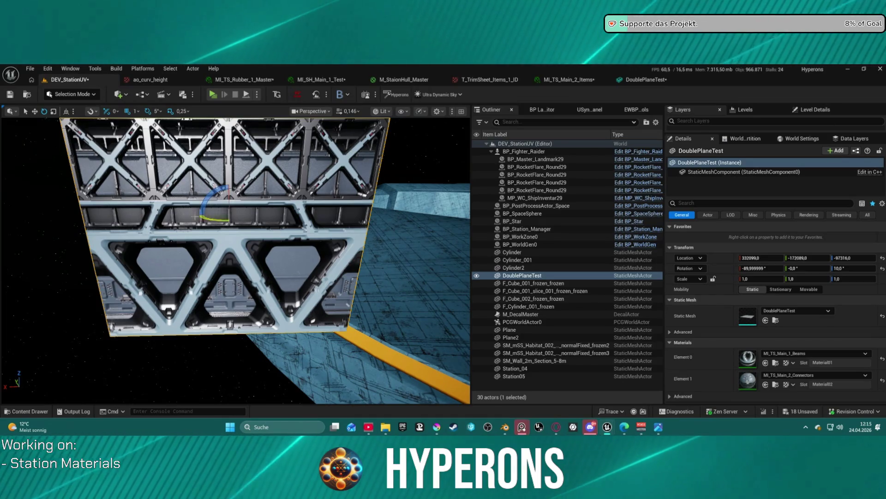
{"action": "mouse_move", "coordinate": [212, 219]}
{"action": "left_mouse_down"}
{"action": "mouse_move", "coordinate": [171, 221]}
{"action": "mouse_move", "coordinate": [259, 220]}
{"action": "mouse_move", "coordinate": [203, 225]}
{"action": "mouse_move", "coordinate": [227, 222]}
{"action": "mouse_move", "coordinate": [182, 194]}
{"action": "left_mouse_up"}
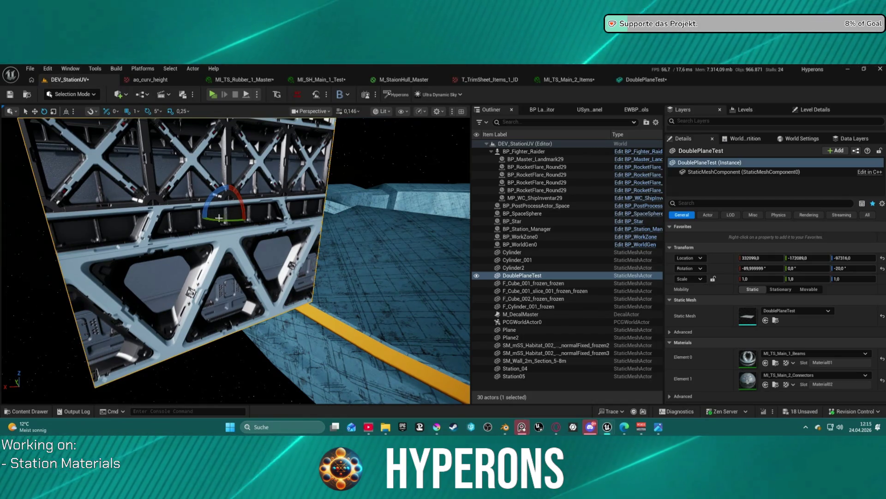
{"action": "mouse_move", "coordinate": [231, 216]}
{"action": "left_mouse_down"}
{"action": "mouse_move", "coordinate": [240, 217]}
{"action": "mouse_move", "coordinate": [217, 217]}
{"action": "mouse_move", "coordinate": [234, 215]}
{"action": "left_mouse_up"}
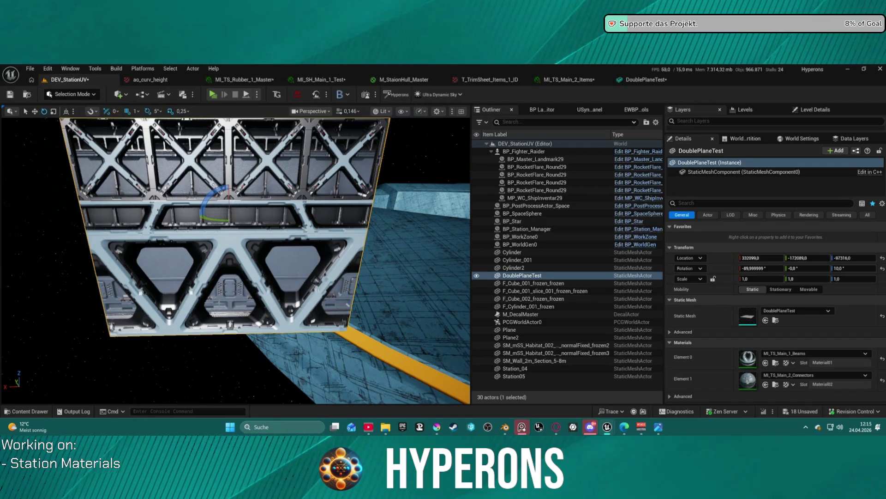
Refocus the wall and rotate it through yaws of -20°, -30°, 40° and 10°.
{"action": "scroll", "coordinate": [240, 261], "scroll_direction": "down", "scroll_amount": 4}
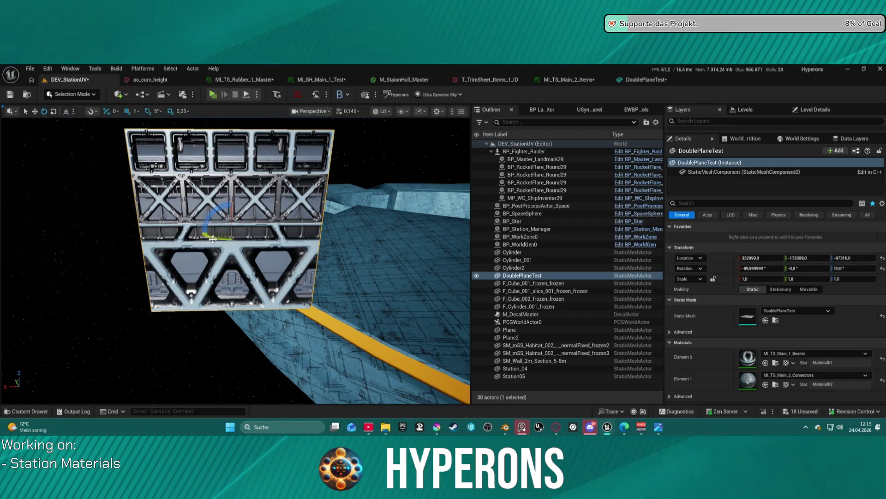
{"action": "left_click_drag", "start_coordinate": [233, 234], "coordinate": [228, 233]}
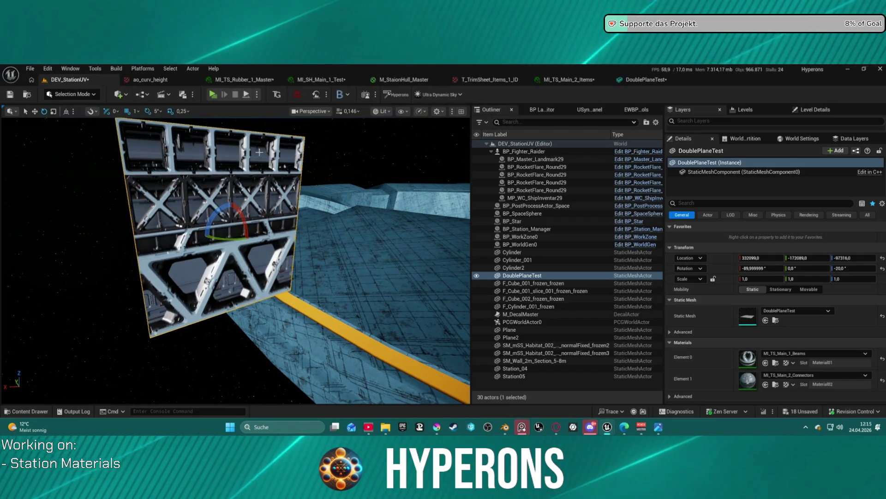
{"action": "scroll", "coordinate": [264, 150], "scroll_direction": "up", "scroll_amount": 2}
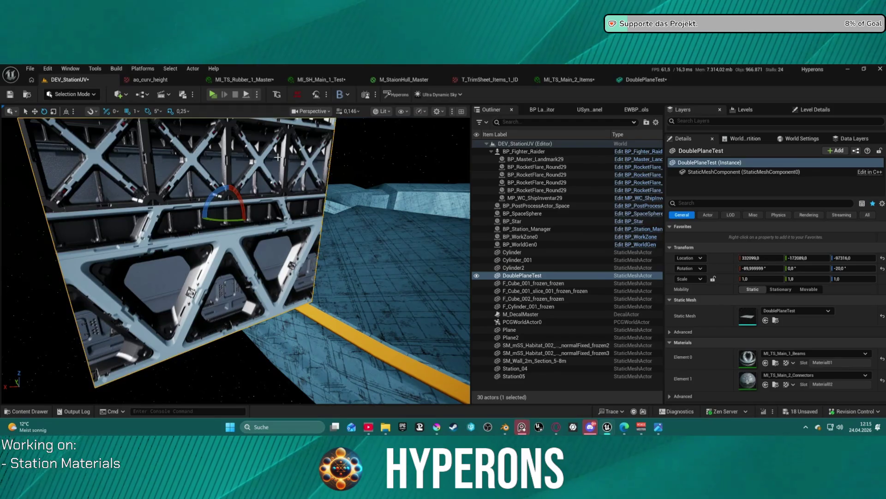
{"action": "scroll", "coordinate": [278, 157], "scroll_direction": "down", "scroll_amount": 2}
{"action": "key", "text": "f"}
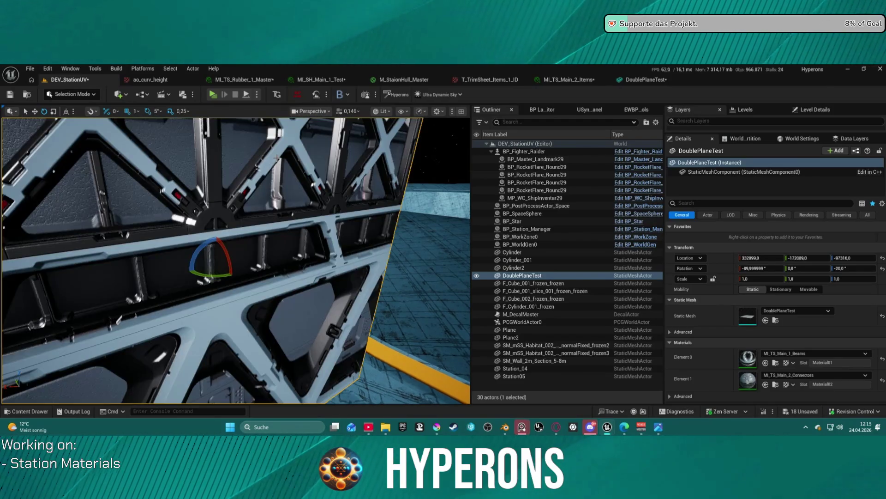
{"action": "mouse_move", "coordinate": [278, 159]}
{"action": "left_mouse_down"}
{"action": "mouse_move", "coordinate": [249, 167]}
{"action": "mouse_move", "coordinate": [268, 188]}
{"action": "mouse_move", "coordinate": [240, 283]}
{"action": "left_mouse_up"}
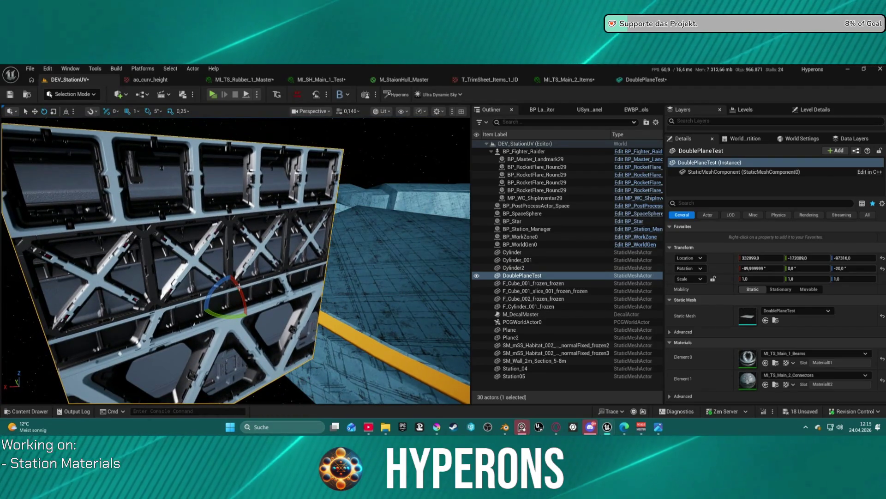
{"action": "mouse_move", "coordinate": [236, 315]}
{"action": "left_mouse_down"}
{"action": "mouse_move", "coordinate": [208, 317]}
{"action": "mouse_move", "coordinate": [227, 315]}
{"action": "mouse_move", "coordinate": [206, 312]}
{"action": "mouse_move", "coordinate": [201, 295]}
{"action": "mouse_move", "coordinate": [225, 320]}
{"action": "mouse_move", "coordinate": [161, 318]}
{"action": "left_mouse_up"}
{"action": "left_click_drag", "start_coordinate": [184, 314], "coordinate": [129, 314]}
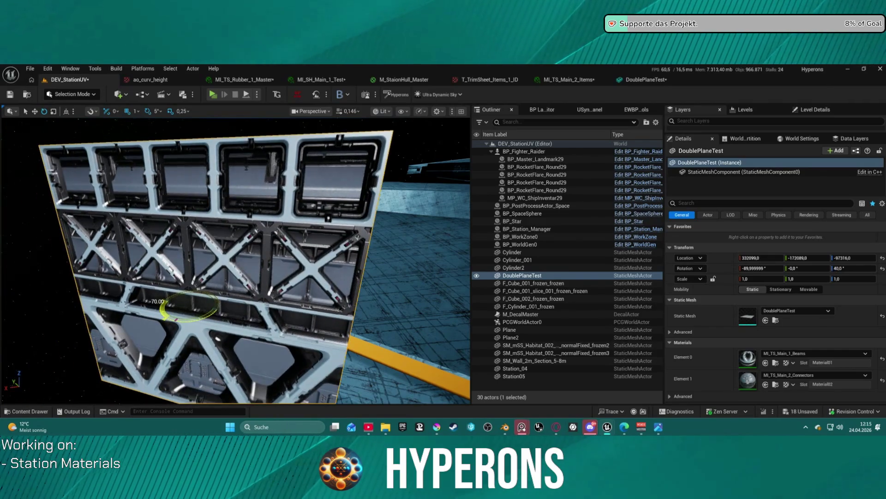
{"action": "left_click_drag", "start_coordinate": [211, 312], "coordinate": [191, 319]}
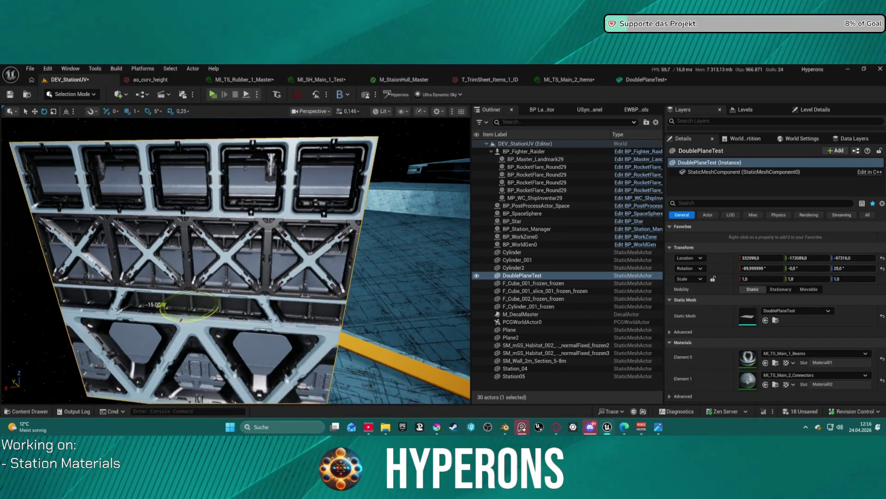
{"action": "mouse_move", "coordinate": [189, 319]}
{"action": "left_mouse_down"}
{"action": "mouse_move", "coordinate": [204, 315]}
{"action": "mouse_move", "coordinate": [171, 322]}
{"action": "mouse_move", "coordinate": [194, 315]}
{"action": "mouse_move", "coordinate": [161, 308]}
{"action": "mouse_move", "coordinate": [165, 326]}
{"action": "mouse_move", "coordinate": [159, 305]}
{"action": "left_mouse_up"}
Turn the wall another 30°, view it on the hull, and browse to its Main_2 Element 1 material.
{"action": "scroll", "coordinate": [323, 319], "scroll_direction": "down", "scroll_amount": 5}
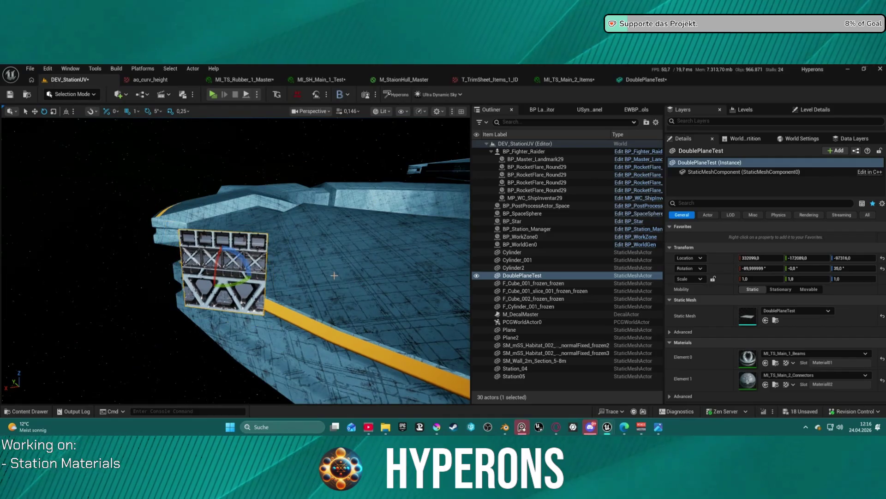
{"action": "scroll", "coordinate": [286, 264], "scroll_direction": "up", "scroll_amount": 5}
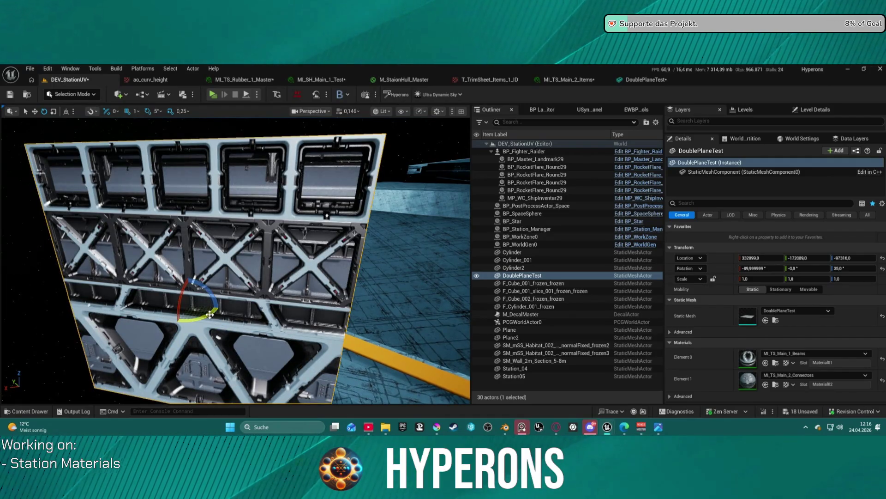
{"action": "left_click_drag", "start_coordinate": [219, 314], "coordinate": [196, 314]}
{"action": "scroll", "coordinate": [297, 303], "scroll_direction": "down", "scroll_amount": 5}
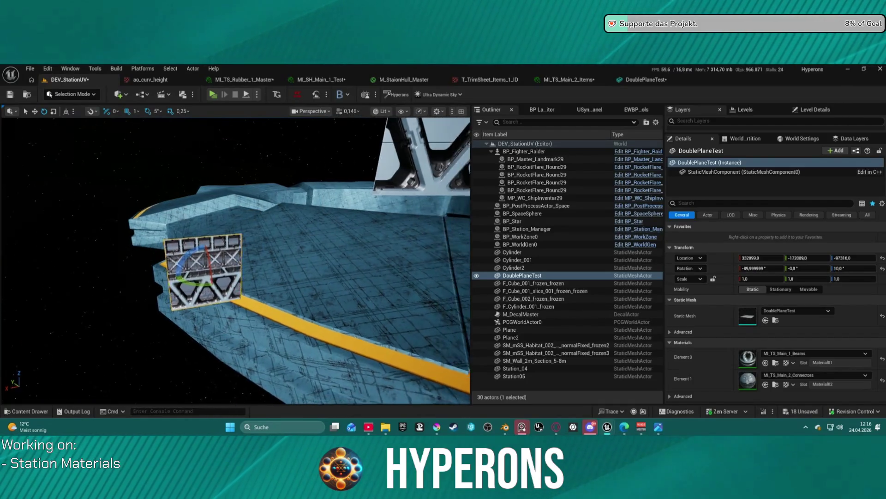
{"action": "scroll", "coordinate": [297, 304], "scroll_direction": "up", "scroll_amount": 2}
{"action": "left_click_drag", "start_coordinate": [298, 304], "coordinate": [240, 322]}
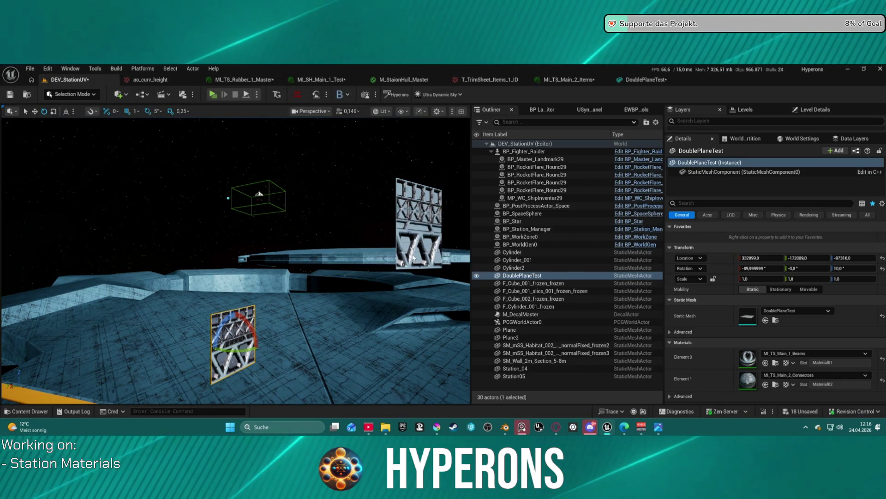
{"action": "left_click", "coordinate": [776, 385]}
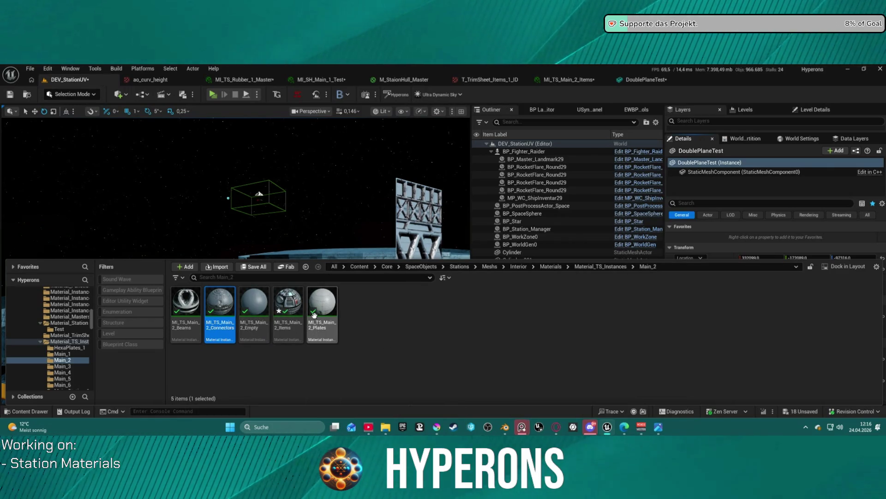
Select MI_TS_HexaPlates_1_Empty in the HexaPlates_1 folder and assign it to Element 1.
{"action": "left_click", "coordinate": [323, 307]}
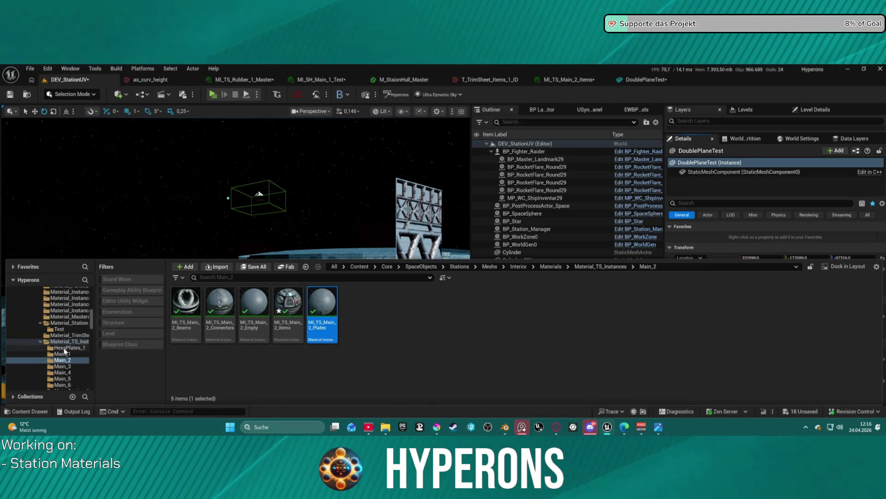
{"action": "left_click", "coordinate": [64, 348]}
{"action": "left_click", "coordinate": [332, 306]}
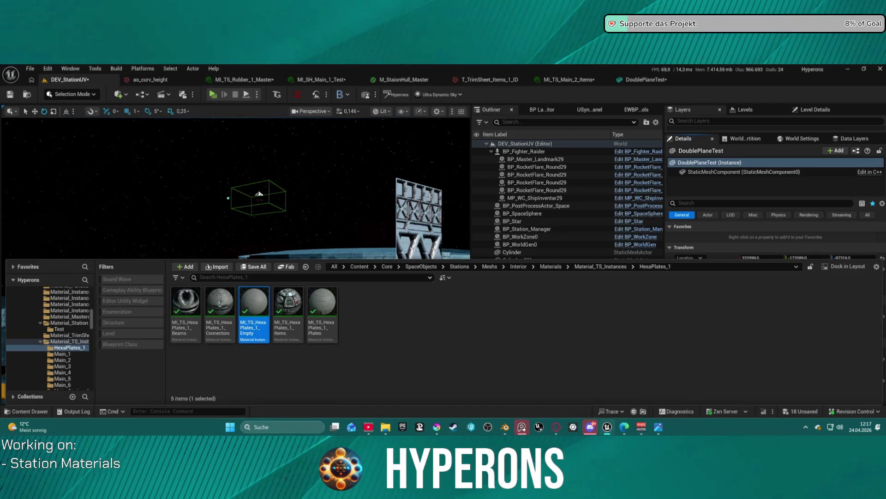
{"action": "key", "text": "f"}
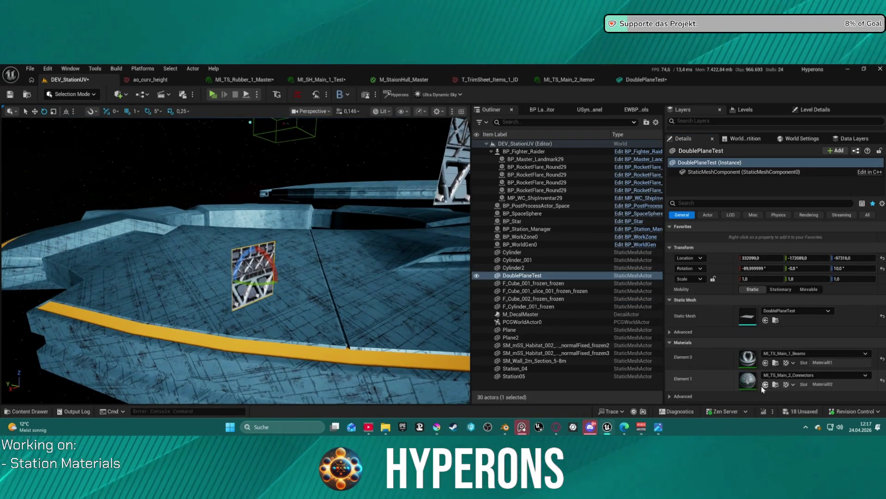
{"action": "left_click", "coordinate": [765, 384]}
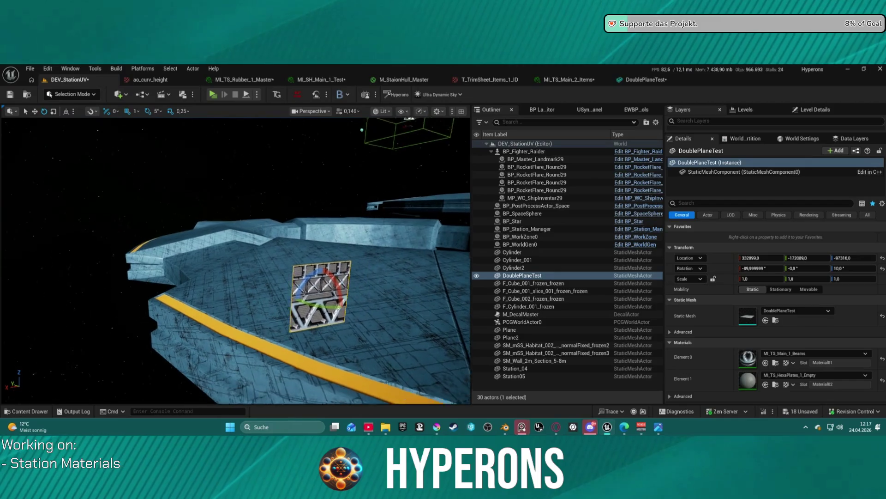
{"action": "mouse_move", "coordinate": [236, 259]}
{"action": "left_mouse_down"}
{"action": "mouse_move", "coordinate": [303, 259]}
{"action": "mouse_move", "coordinate": [351, 330]}
{"action": "left_mouse_up"}
Swing the DoublePlaneTest wall back and forth on Z to inspect the hex plates, ending facing the camera.
{"action": "mouse_move", "coordinate": [238, 322]}
{"action": "left_mouse_down"}
{"action": "mouse_move", "coordinate": [215, 317]}
{"action": "mouse_move", "coordinate": [221, 313]}
{"action": "left_mouse_up"}
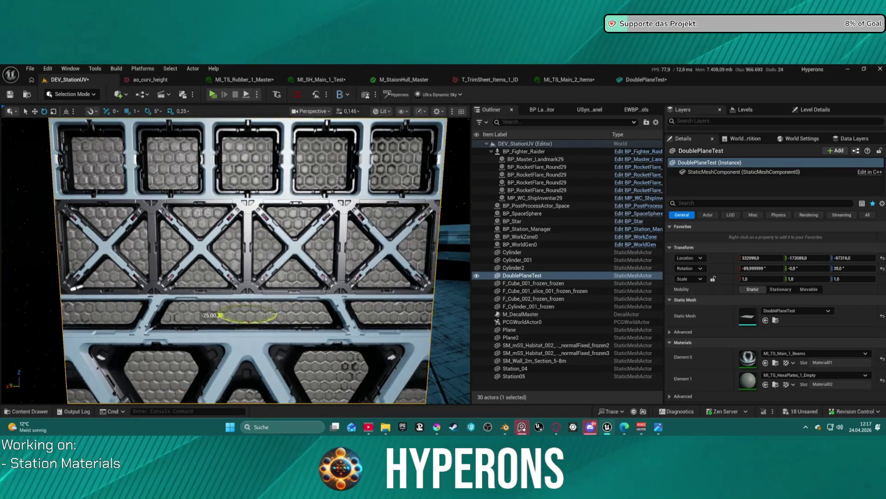
{"action": "left_click_drag", "start_coordinate": [218, 318], "coordinate": [216, 319]}
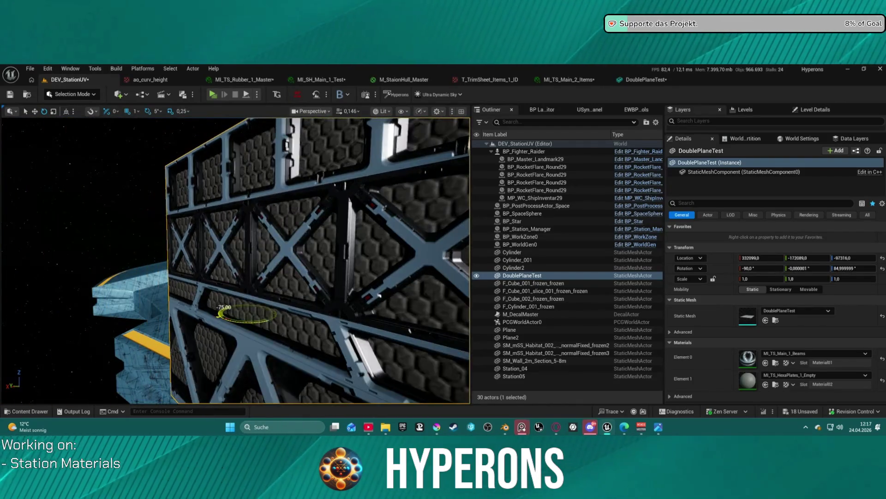
{"action": "left_click_drag", "start_coordinate": [220, 314], "coordinate": [244, 318]}
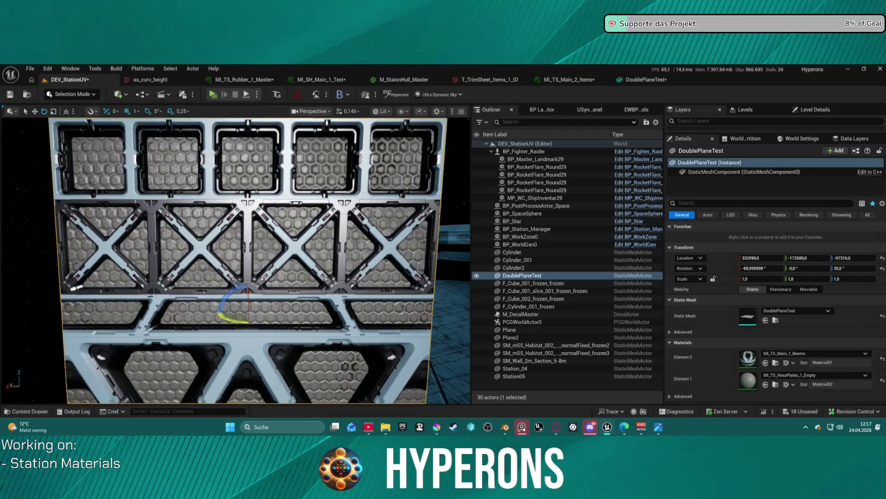
{"action": "left_click", "coordinate": [776, 384]}
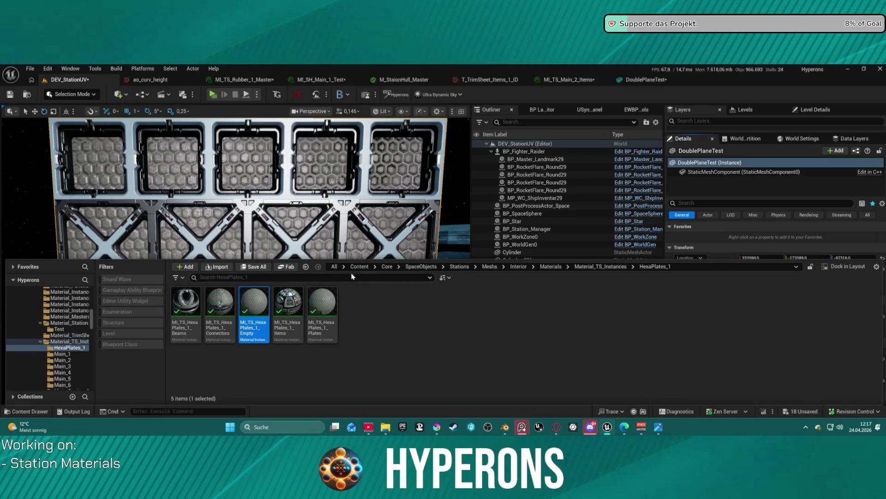
{"action": "double_click", "coordinate": [260, 301]}
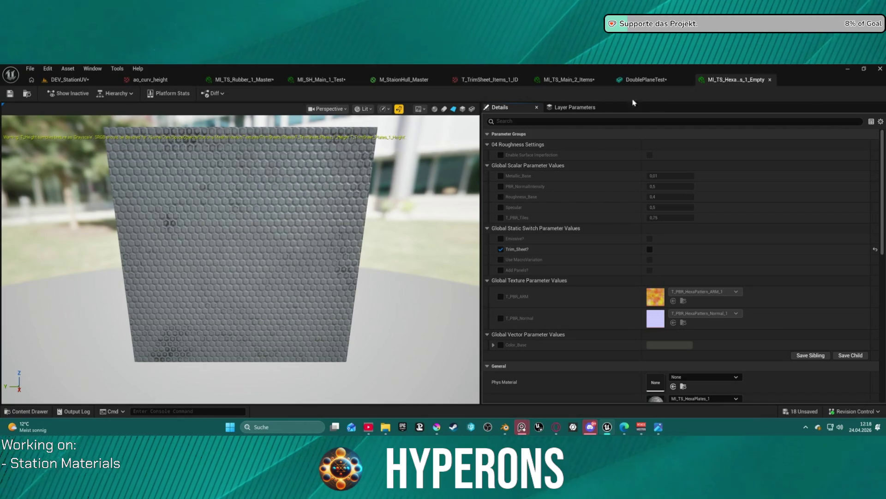
{"action": "left_click", "coordinate": [770, 79]}
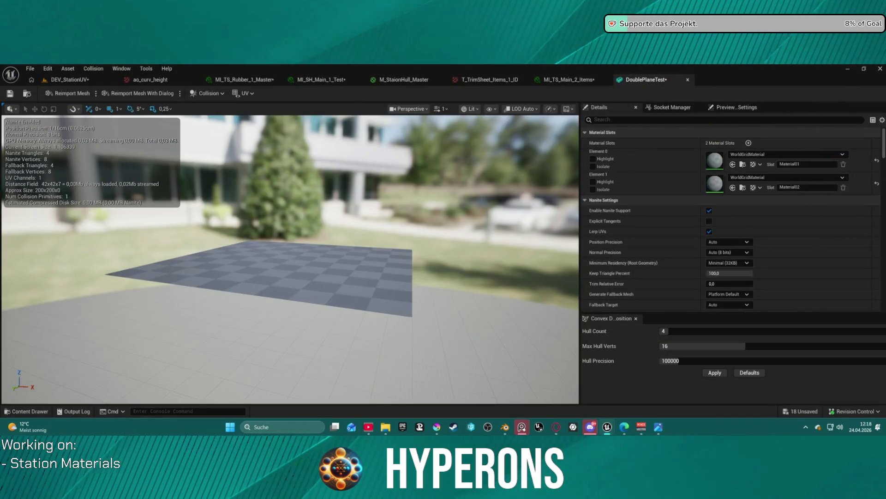
{"action": "left_click", "coordinate": [70, 80]}
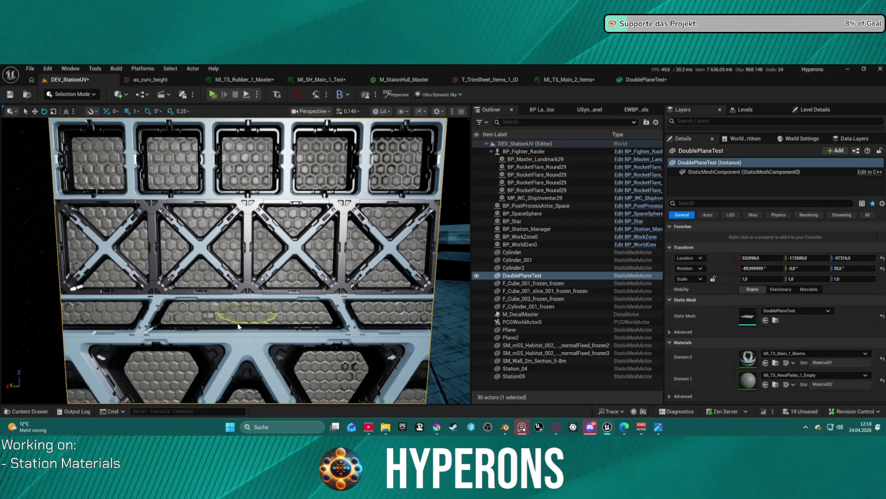
Turn DoublePlaneTest through several Z angles (20°, 5°, about 100°) to view the plates side-on.
{"action": "mouse_move", "coordinate": [853, 268]}
{"action": "left_mouse_down"}
{"action": "mouse_move", "coordinate": [870, 268]}
{"action": "mouse_move", "coordinate": [852, 269]}
{"action": "left_mouse_up"}
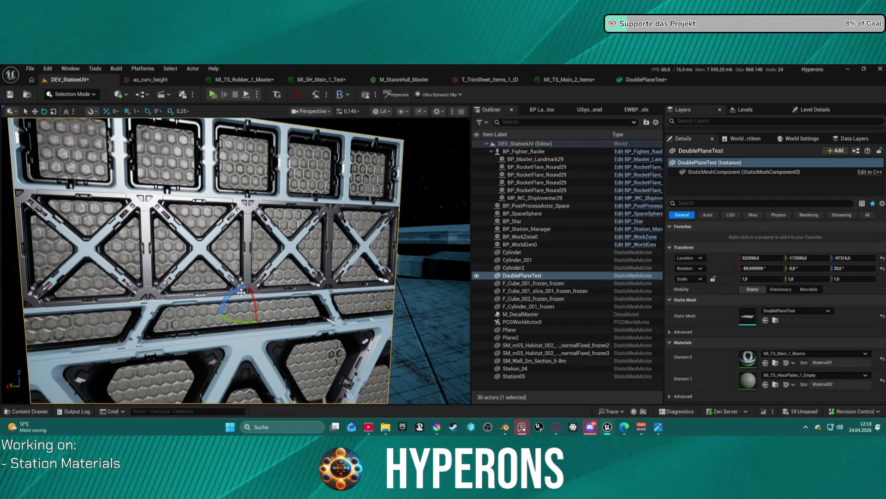
{"action": "mouse_move", "coordinate": [237, 319]}
{"action": "left_mouse_down"}
{"action": "mouse_move", "coordinate": [176, 322]}
{"action": "mouse_move", "coordinate": [224, 309]}
{"action": "mouse_move", "coordinate": [224, 324]}
{"action": "mouse_move", "coordinate": [227, 312]}
{"action": "left_mouse_up"}
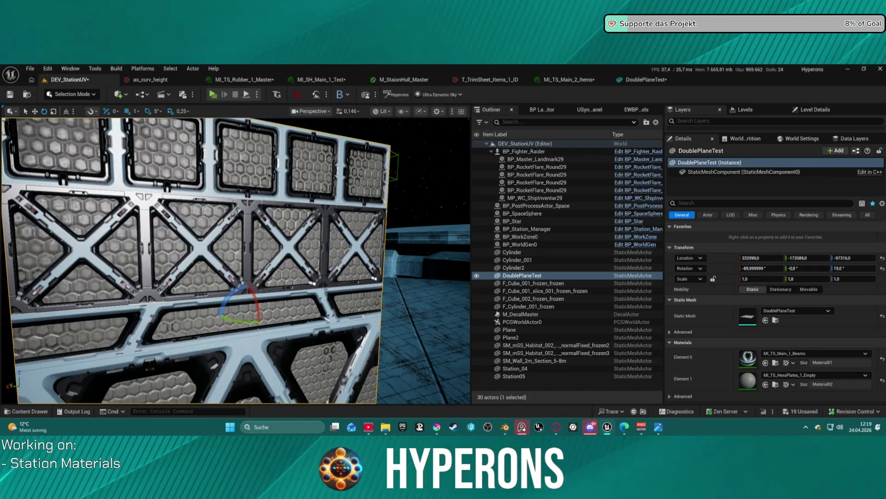
{"action": "mouse_move", "coordinate": [237, 323]}
{"action": "left_mouse_down"}
{"action": "mouse_move", "coordinate": [159, 326]}
{"action": "mouse_move", "coordinate": [256, 323]}
{"action": "left_mouse_up"}
{"action": "mouse_move", "coordinate": [222, 316]}
{"action": "left_mouse_down"}
{"action": "mouse_move", "coordinate": [203, 316]}
{"action": "mouse_move", "coordinate": [217, 314]}
{"action": "left_mouse_up"}
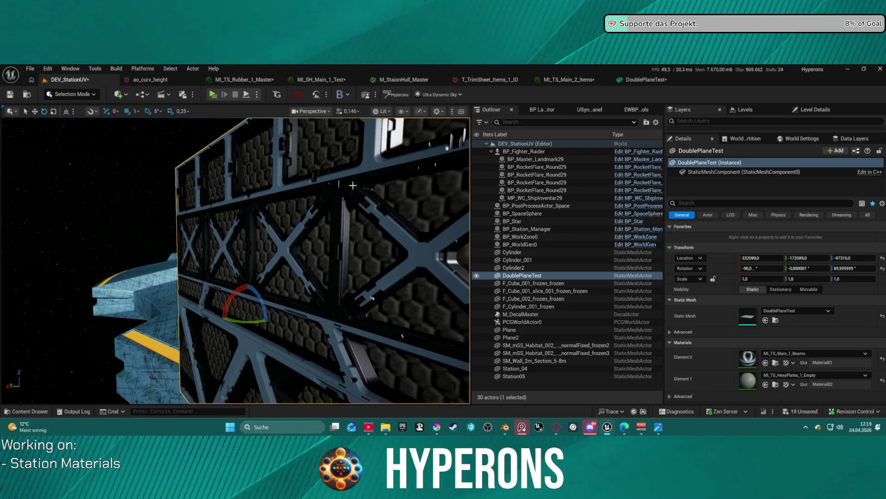
Rotate the wall to 5°, refocus on it with F, then turn it the other way to 50°.
{"action": "left_click_drag", "start_coordinate": [246, 322], "coordinate": [228, 322]}
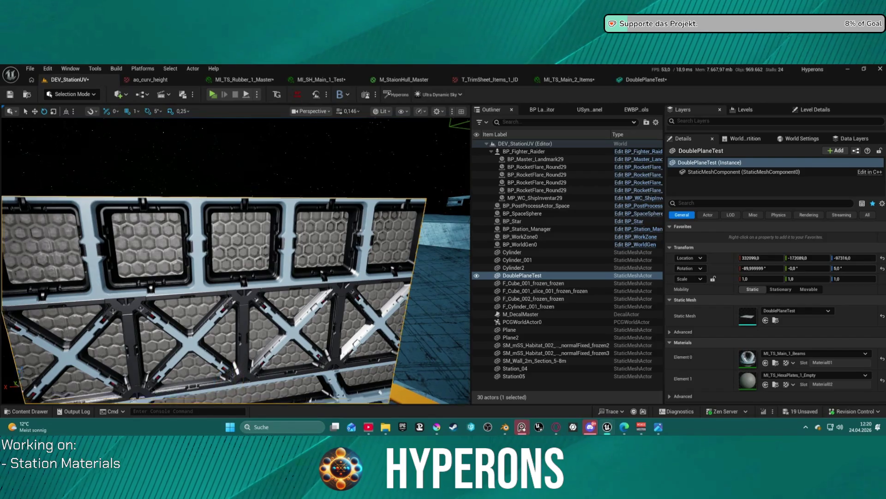
{"action": "key", "text": "f"}
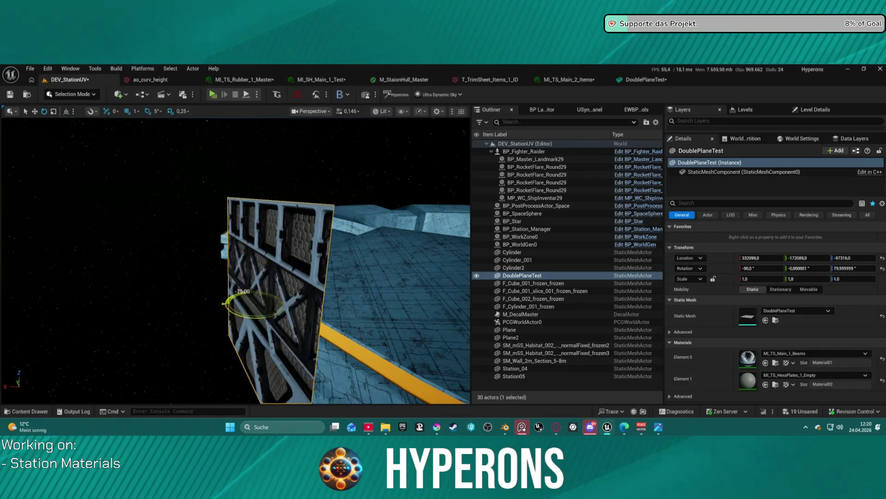
{"action": "mouse_move", "coordinate": [226, 303]}
{"action": "left_mouse_down"}
{"action": "mouse_move", "coordinate": [226, 315]}
{"action": "mouse_move", "coordinate": [270, 274]}
{"action": "mouse_move", "coordinate": [337, 250]}
{"action": "left_mouse_up"}
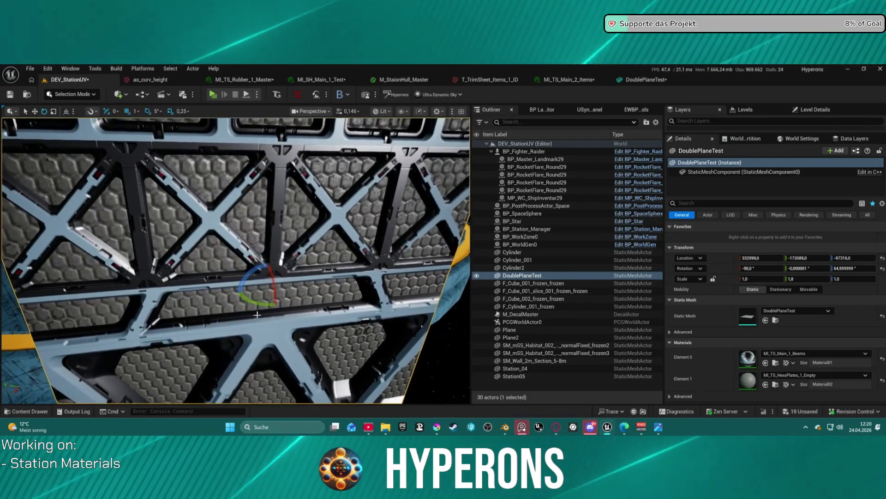
{"action": "mouse_move", "coordinate": [247, 297]}
{"action": "left_mouse_down"}
{"action": "mouse_move", "coordinate": [257, 305]}
{"action": "mouse_move", "coordinate": [236, 287]}
{"action": "left_mouse_up"}
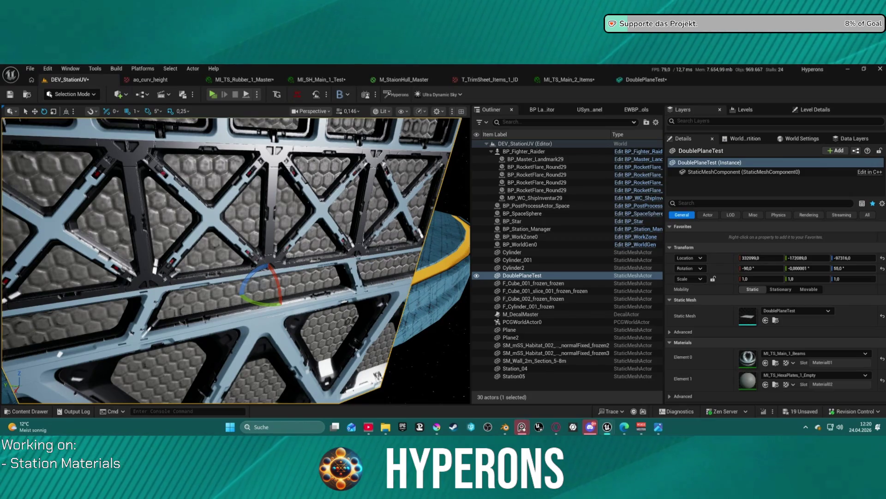
Fly the camera around the wall for a close look, then turn DoublePlaneTest to Z 40°.
{"action": "key", "text": "a"}
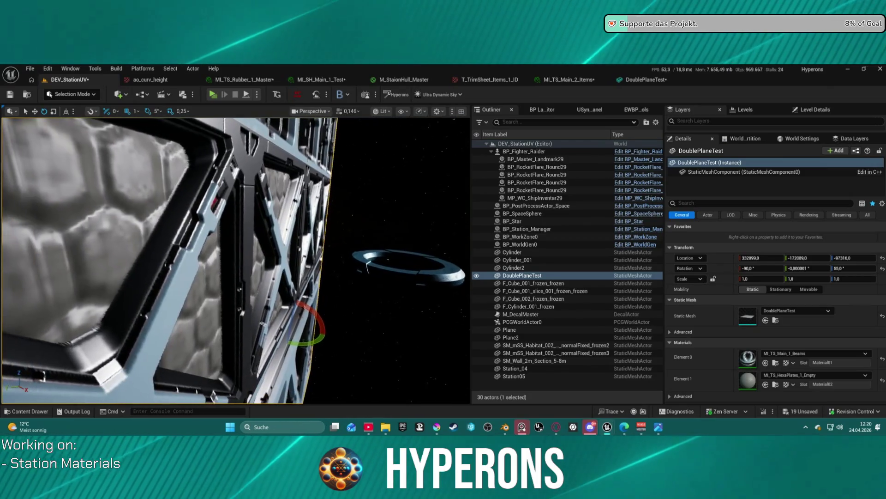
{"action": "key", "text": "d"}
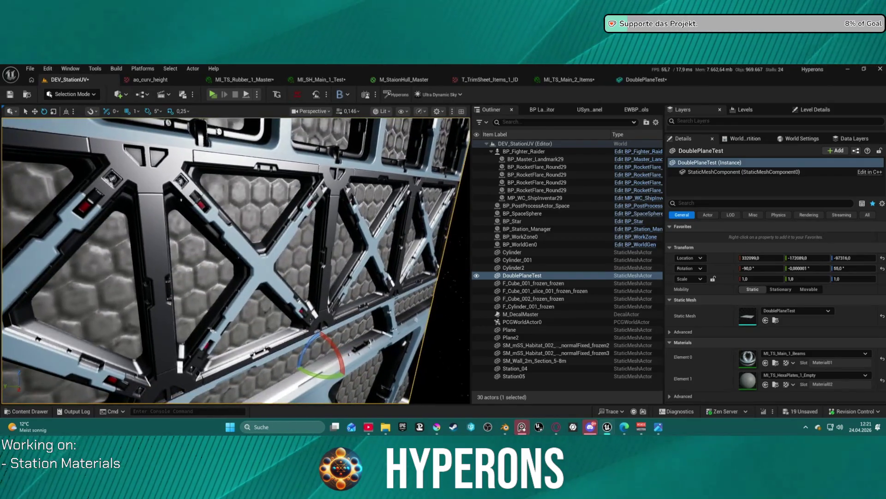
{"action": "key", "text": "a"}
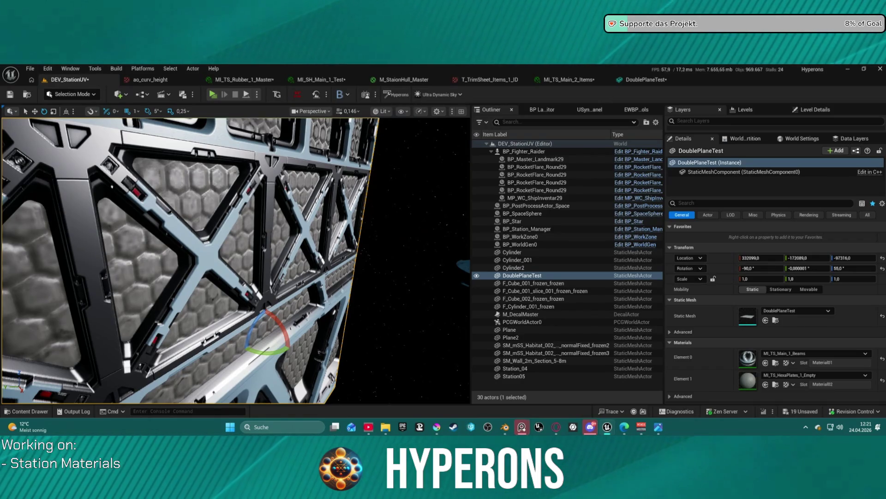
{"action": "mouse_move", "coordinate": [255, 355]}
{"action": "left_mouse_down"}
{"action": "mouse_move", "coordinate": [277, 342]}
{"action": "mouse_move", "coordinate": [240, 350]}
{"action": "left_mouse_up"}
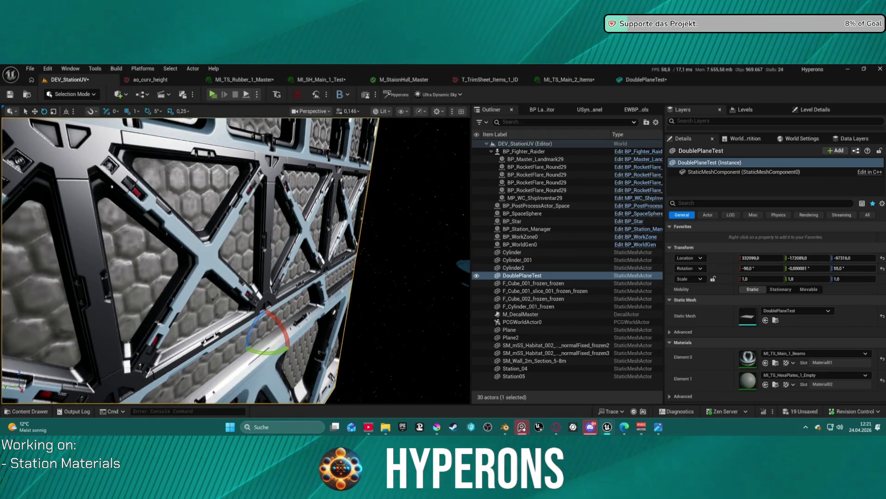
{"action": "left_click_drag", "start_coordinate": [240, 351], "coordinate": [259, 344]}
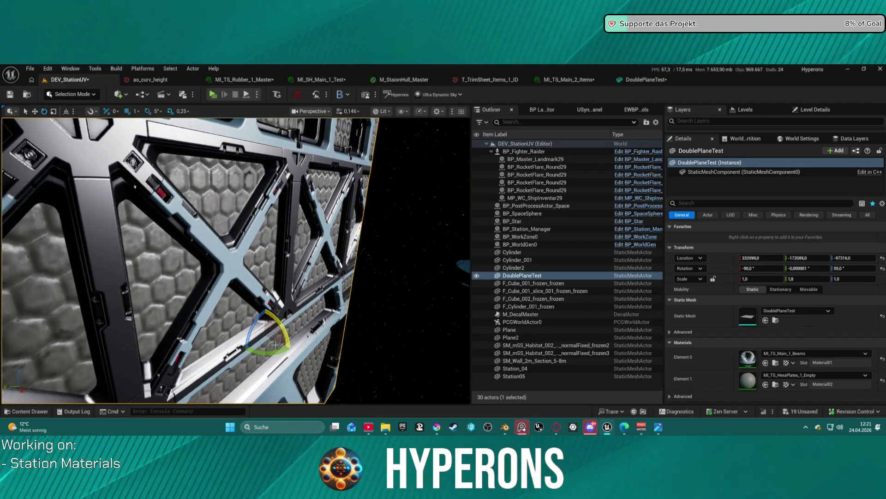
{"action": "mouse_move", "coordinate": [238, 356]}
{"action": "left_mouse_down"}
{"action": "mouse_move", "coordinate": [227, 334]}
{"action": "mouse_move", "coordinate": [247, 364]}
{"action": "left_mouse_up"}
{"action": "mouse_move", "coordinate": [231, 258]}
{"action": "left_mouse_down"}
{"action": "mouse_move", "coordinate": [356, 241]}
{"action": "mouse_move", "coordinate": [275, 298]}
{"action": "left_mouse_up"}
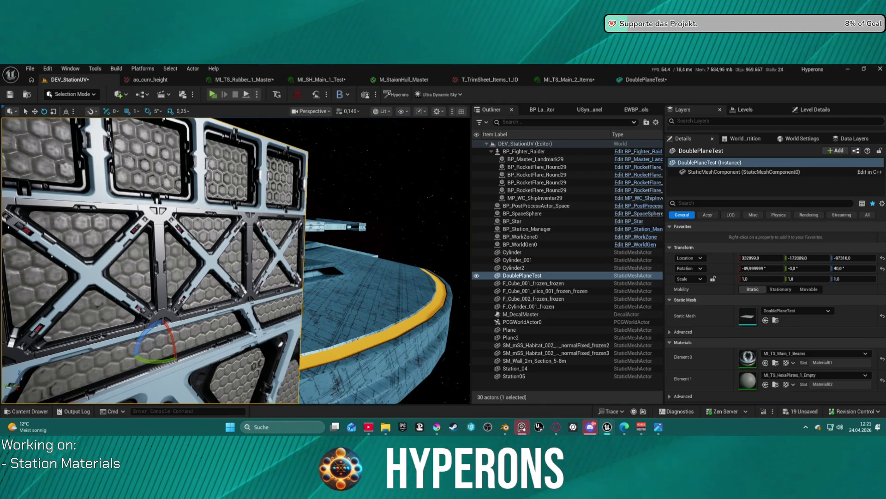
{"action": "key", "text": "f"}
{"action": "mouse_move", "coordinate": [236, 259]}
{"action": "left_mouse_down"}
{"action": "mouse_move", "coordinate": [0, 258]}
{"action": "mouse_move", "coordinate": [233, 258]}
{"action": "mouse_move", "coordinate": [175, 259]}
{"action": "mouse_move", "coordinate": [166, 217]}
{"action": "mouse_move", "coordinate": [162, 226]}
{"action": "left_mouse_up"}
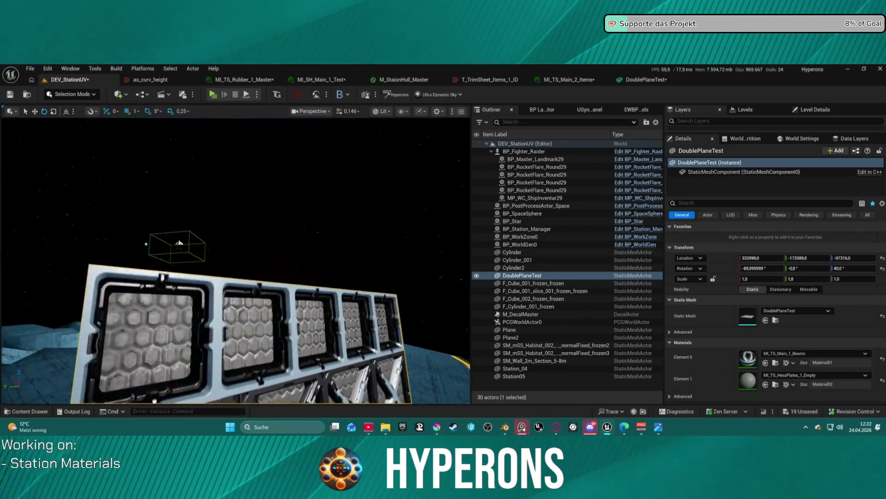
{"action": "left_click_drag", "start_coordinate": [161, 227], "coordinate": [134, 233]}
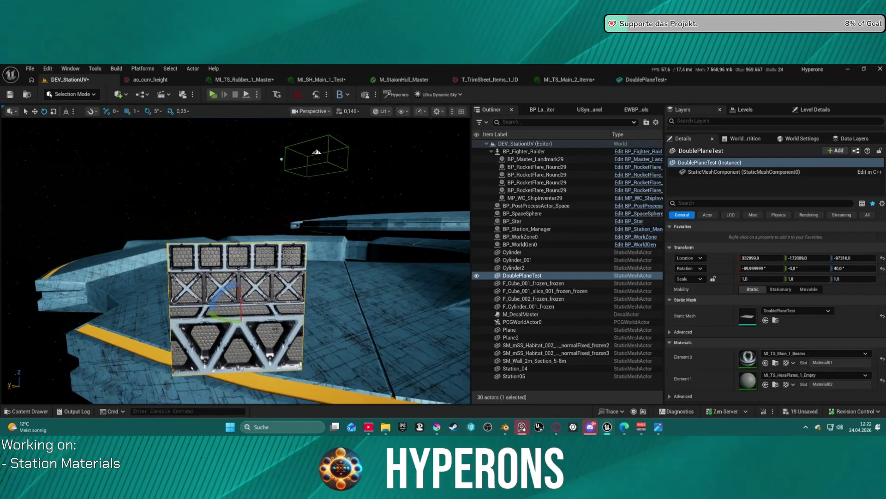
{"action": "key", "text": "s"}
{"action": "key", "text": "w"}
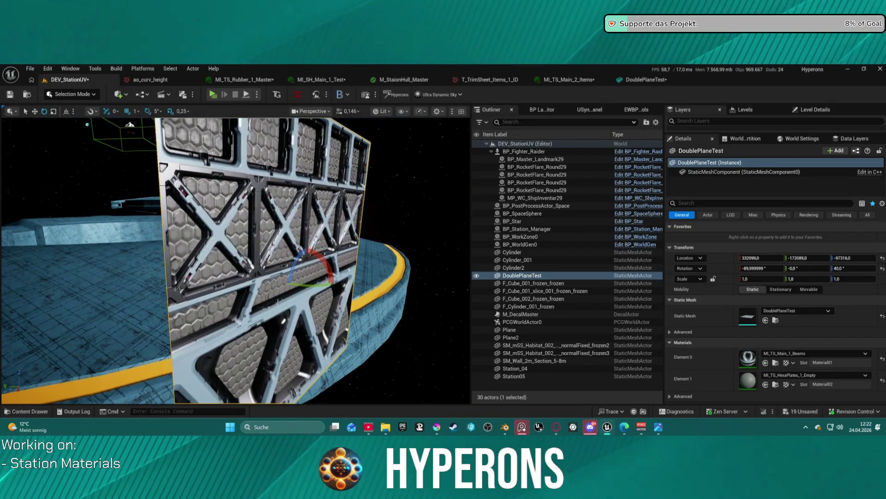
{"action": "key", "text": "s"}
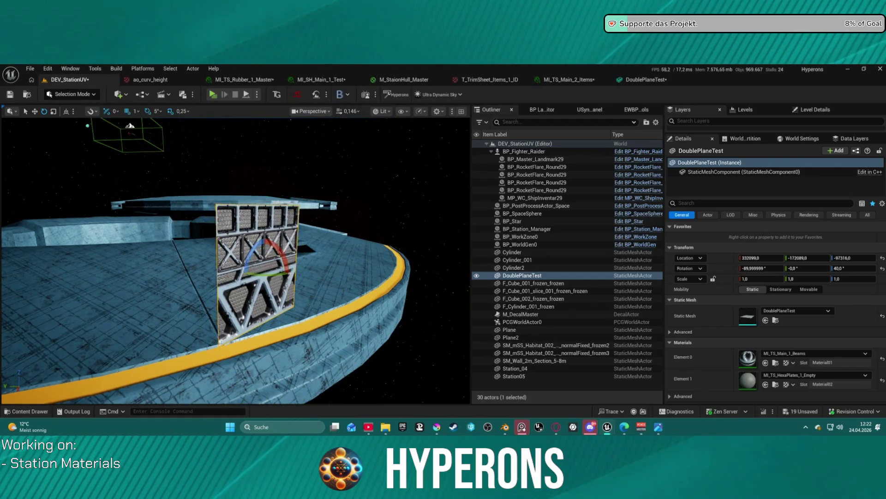
{"action": "key", "text": "w"}
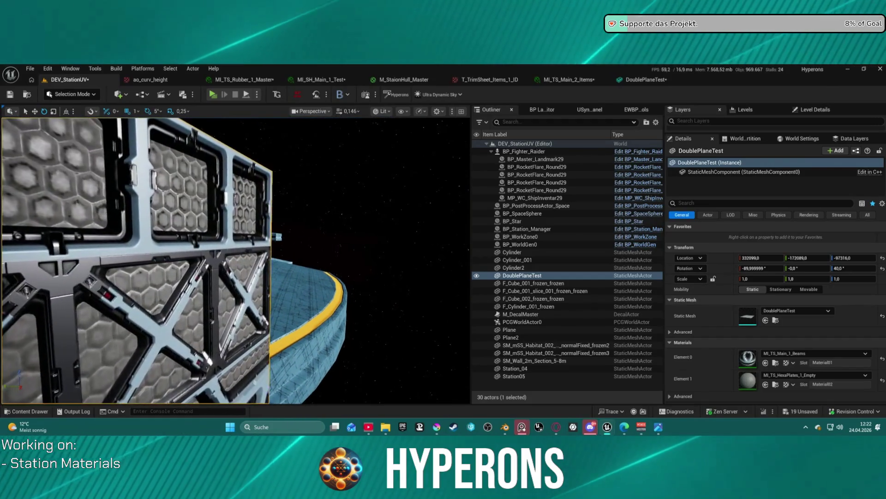
{"action": "key", "text": "s"}
{"action": "key", "text": "w"}
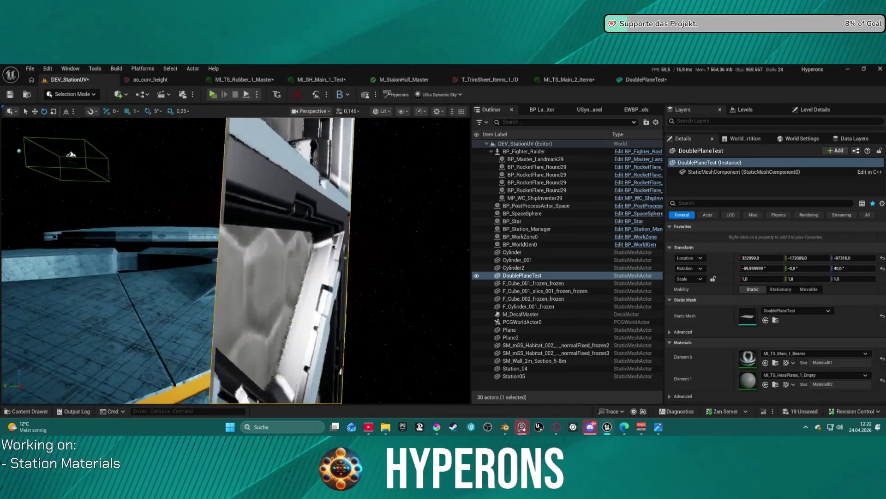
{"action": "key", "text": "s"}
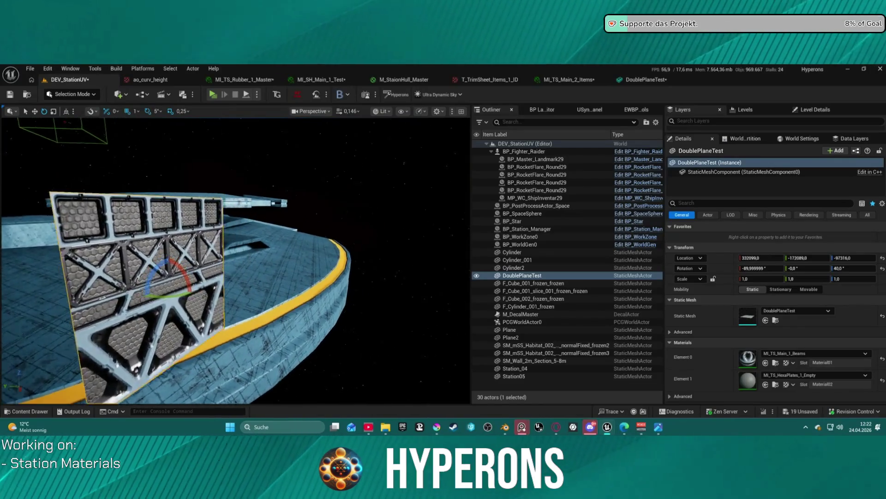
{"action": "key", "text": "w"}
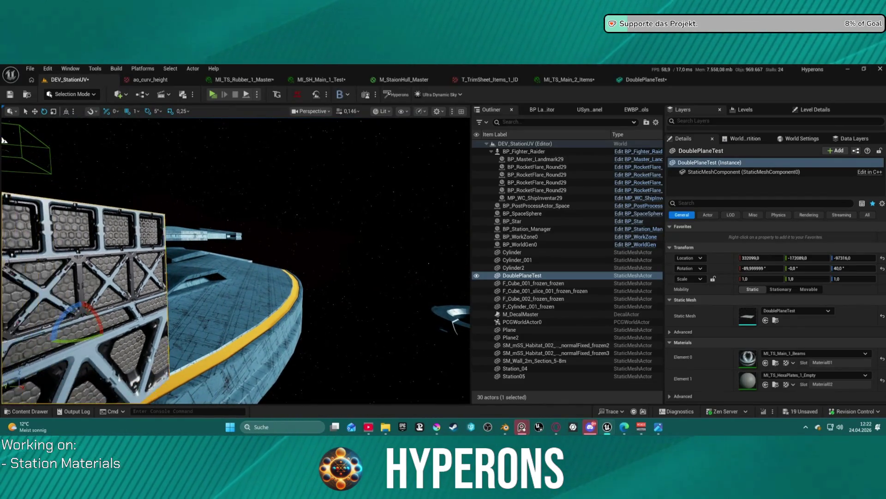
{"action": "key", "text": "w"}
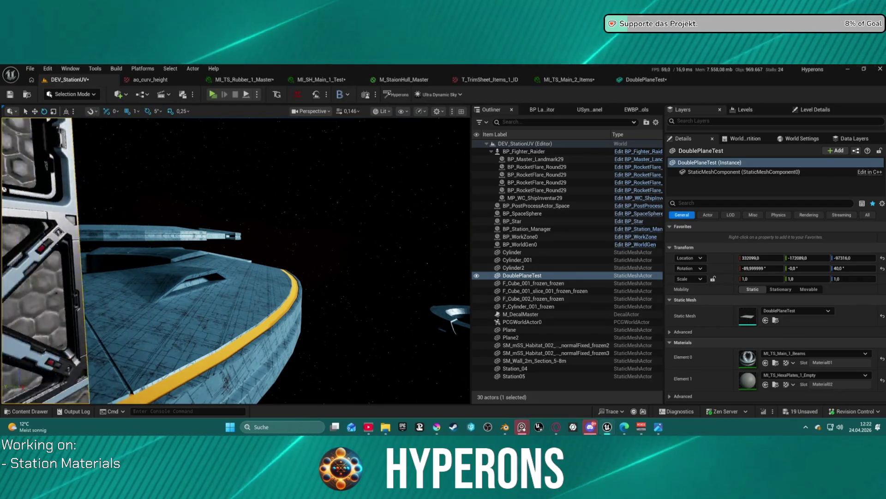
{"action": "key", "text": "s"}
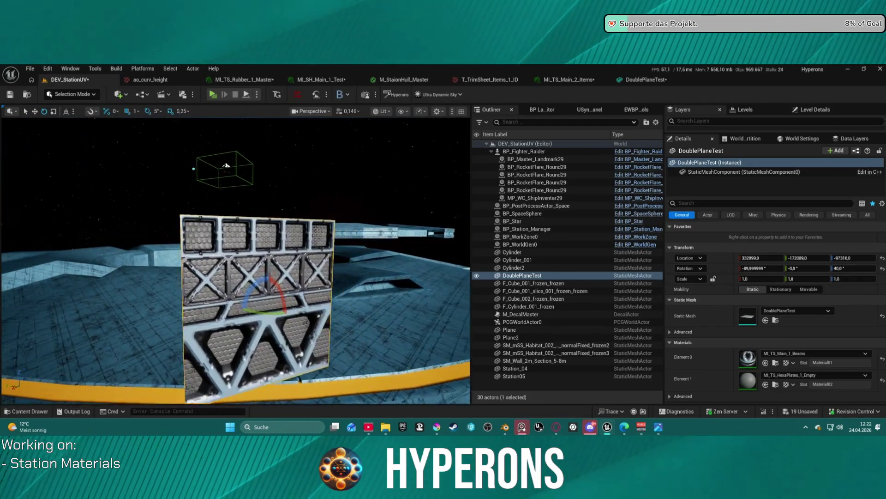
{"action": "key", "text": "a"}
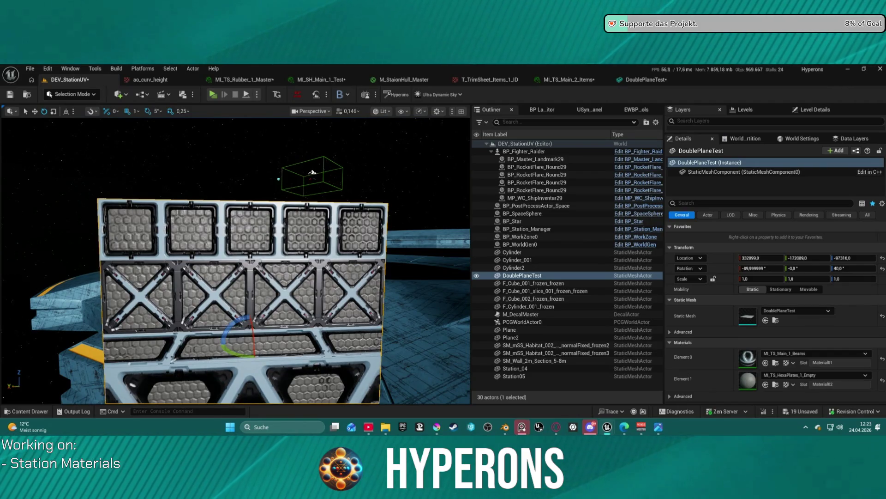
{"action": "mouse_move", "coordinate": [255, 372]}
{"action": "left_mouse_down"}
{"action": "mouse_move", "coordinate": [346, 372]}
{"action": "mouse_move", "coordinate": [304, 372]}
{"action": "left_mouse_up"}
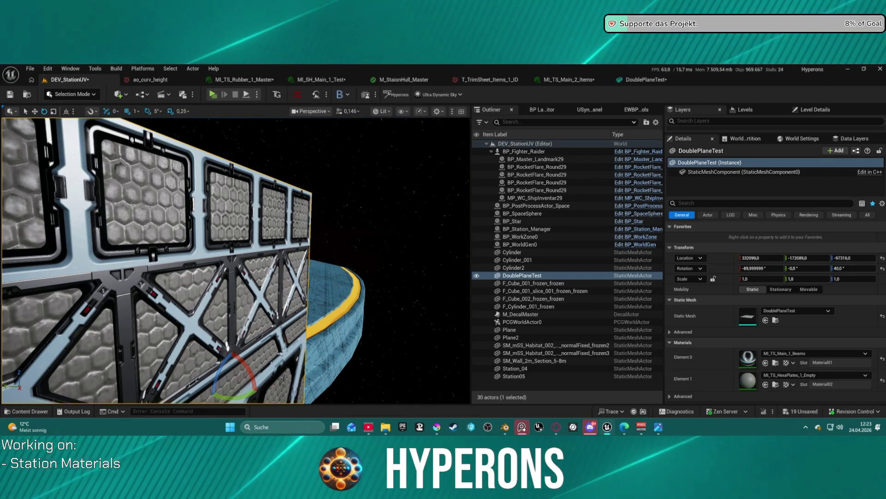
{"action": "left_click_drag", "start_coordinate": [322, 393], "coordinate": [322, 393]}
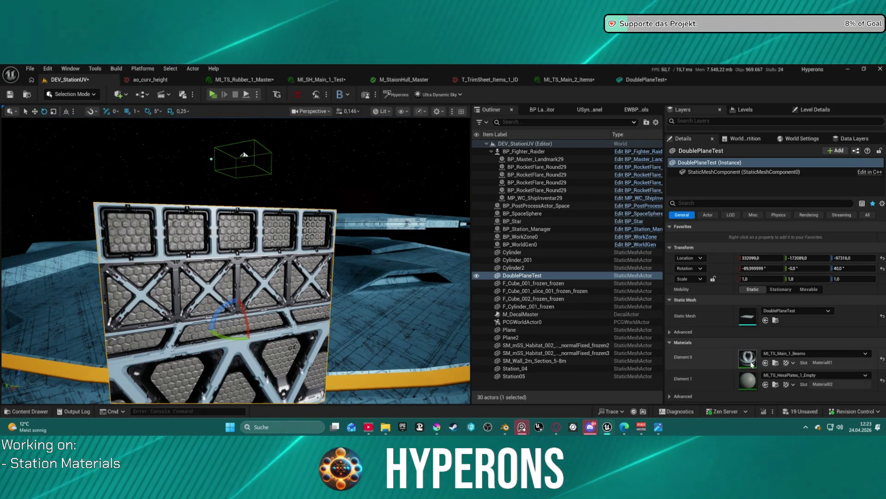
Replace MI_TS_HexaPlates_1_Empty with MI_TS_HexaPlates_1_Beams on Element 1 via the Content Drawer.
{"action": "left_click", "coordinate": [775, 385]}
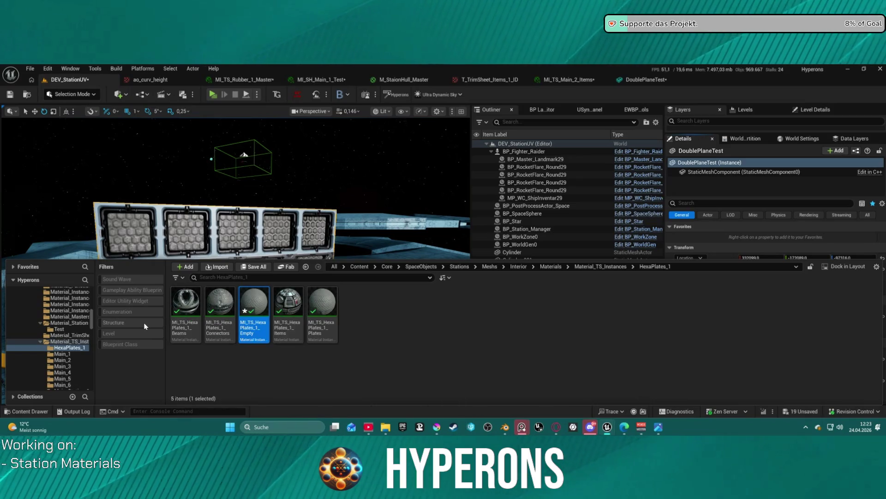
{"action": "left_click", "coordinate": [188, 319]}
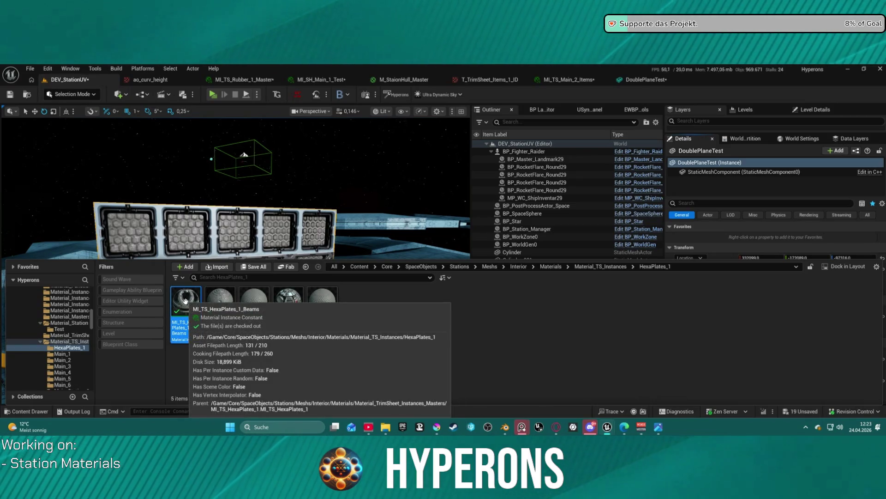
{"action": "left_click_drag", "start_coordinate": [191, 331], "coordinate": [742, 364]}
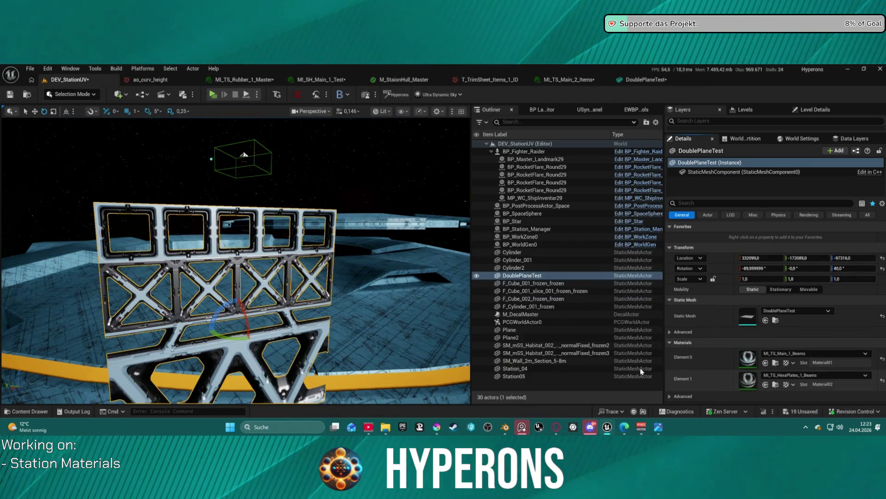
{"action": "left_click", "coordinate": [766, 384]}
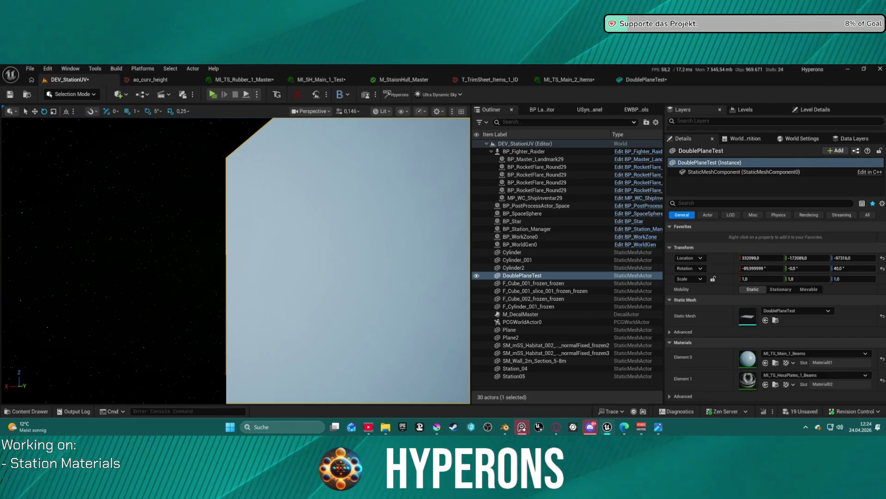
{"action": "key", "text": "ctrl+z"}
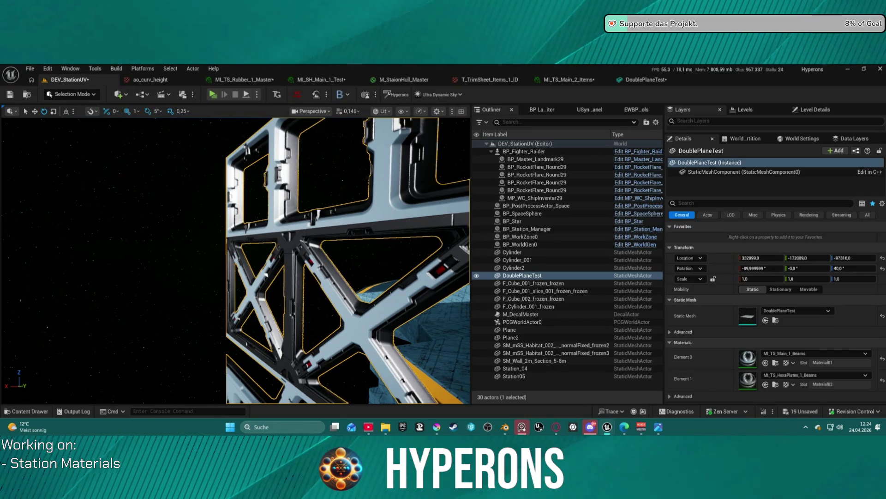
{"action": "key", "text": "ctrl+z"}
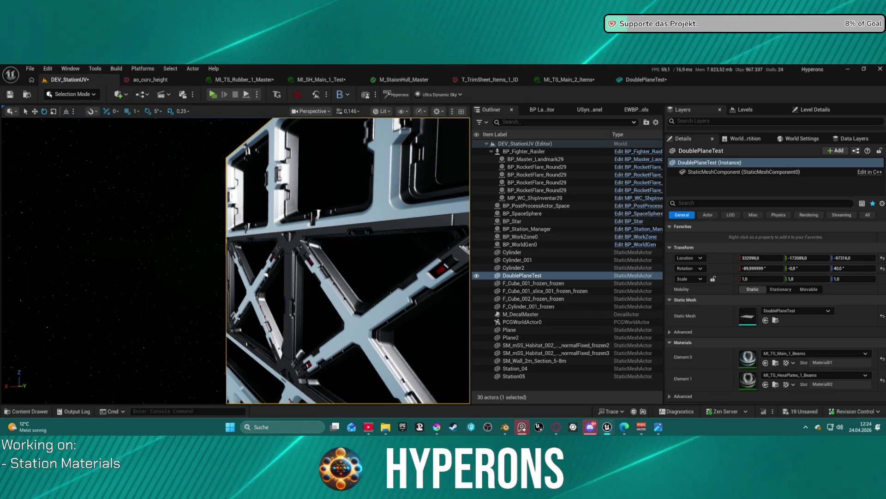
{"action": "key", "text": "ctrl+z"}
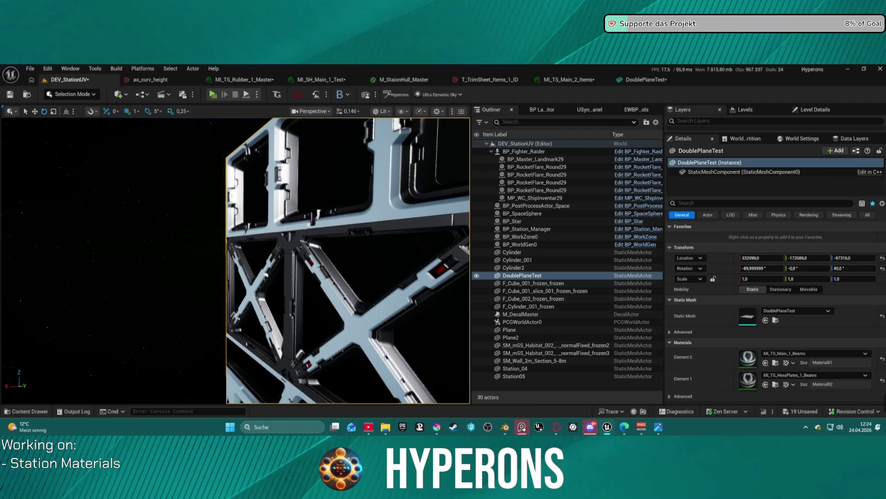
{"action": "key", "text": "ctrl+z"}
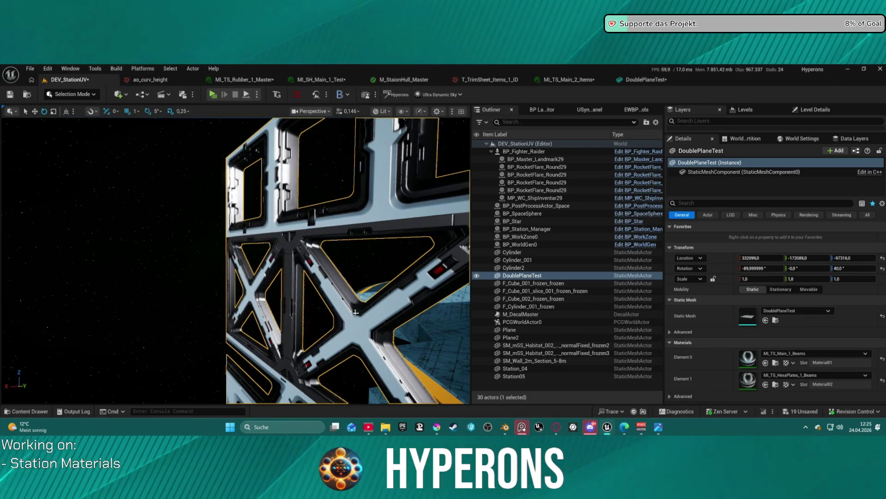
{"action": "mouse_move", "coordinate": [371, 300]}
{"action": "left_mouse_down"}
{"action": "mouse_move", "coordinate": [425, 298]}
{"action": "mouse_move", "coordinate": [337, 295]}
{"action": "mouse_move", "coordinate": [244, 261]}
{"action": "left_mouse_up"}
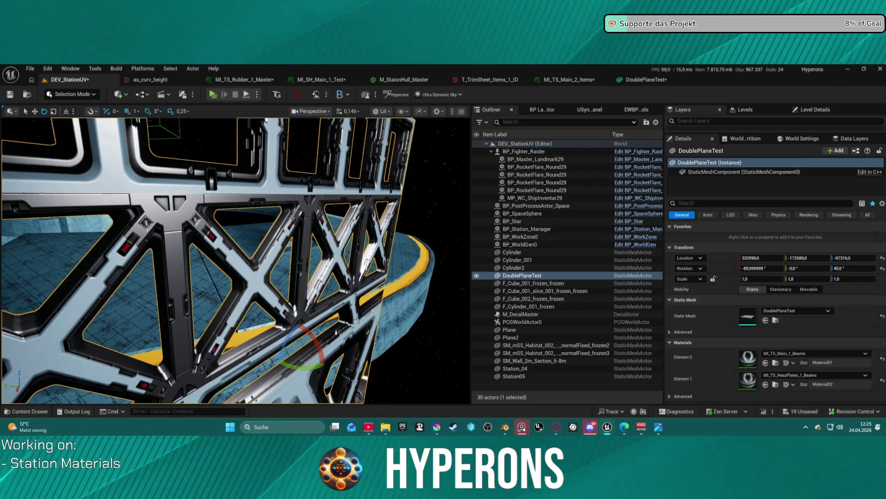
{"action": "left_click_drag", "start_coordinate": [243, 261], "coordinate": [238, 258]}
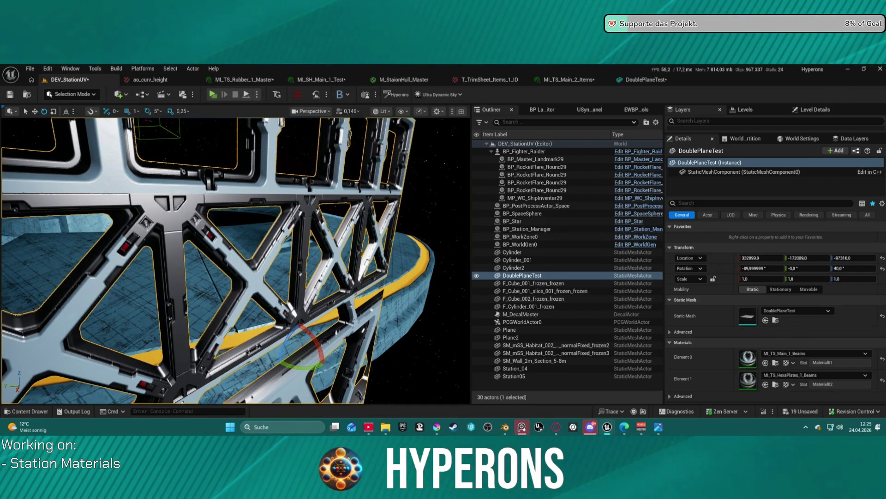
{"action": "key", "text": "f"}
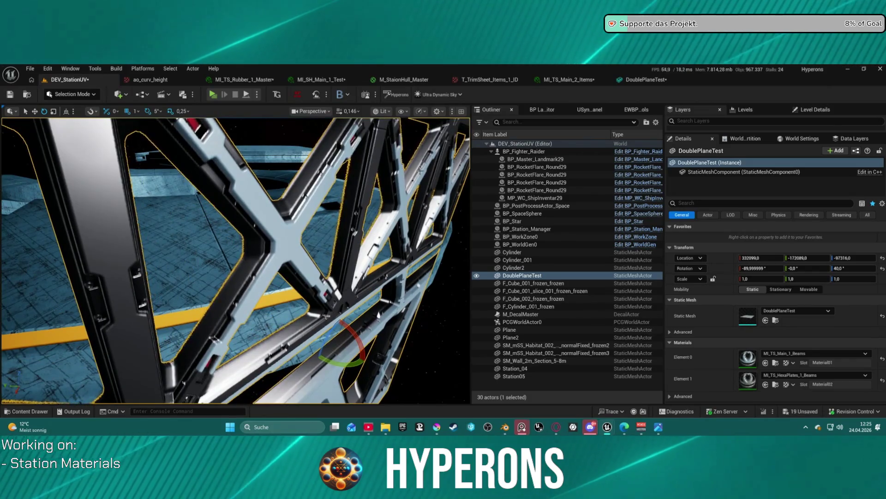
{"action": "left_click", "coordinate": [776, 384]}
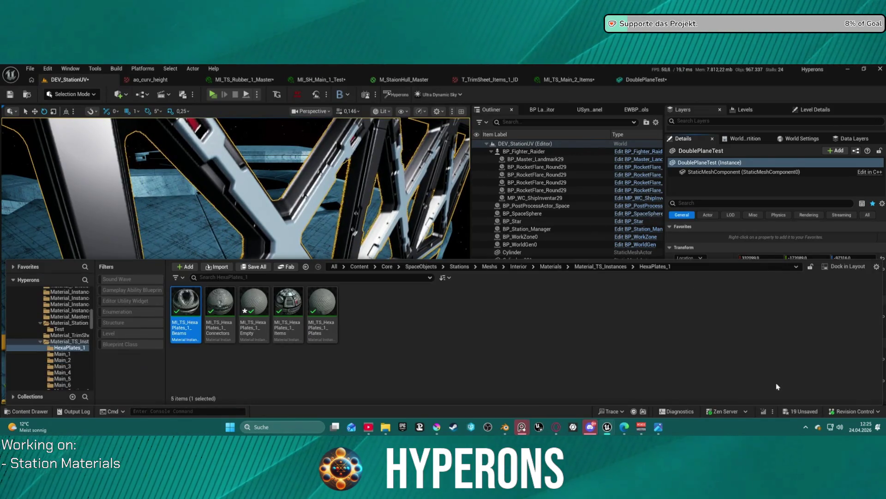
Browse the Content Drawer to the Rubber_01 folder and select MI_TS_Rubber_1_Items.
{"action": "left_click", "coordinate": [68, 356]}
{"action": "scroll", "coordinate": [84, 382], "scroll_direction": "down", "scroll_amount": 2}
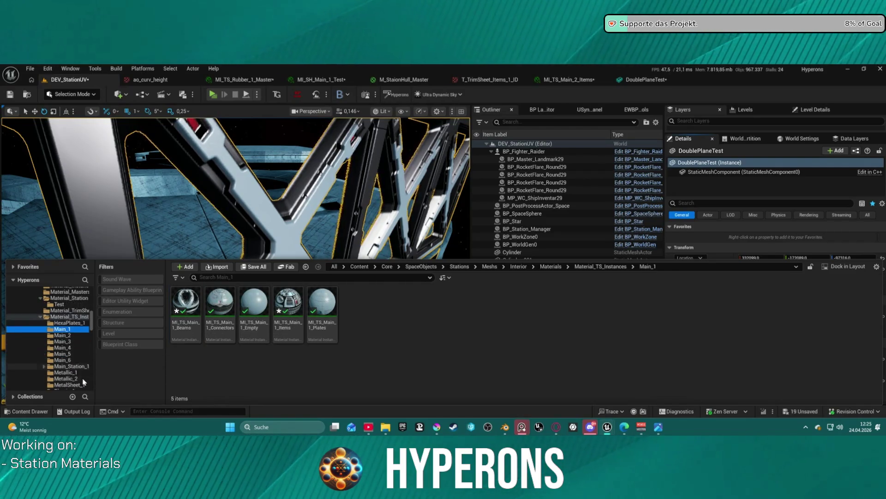
{"action": "scroll", "coordinate": [84, 381], "scroll_direction": "down", "scroll_amount": 2}
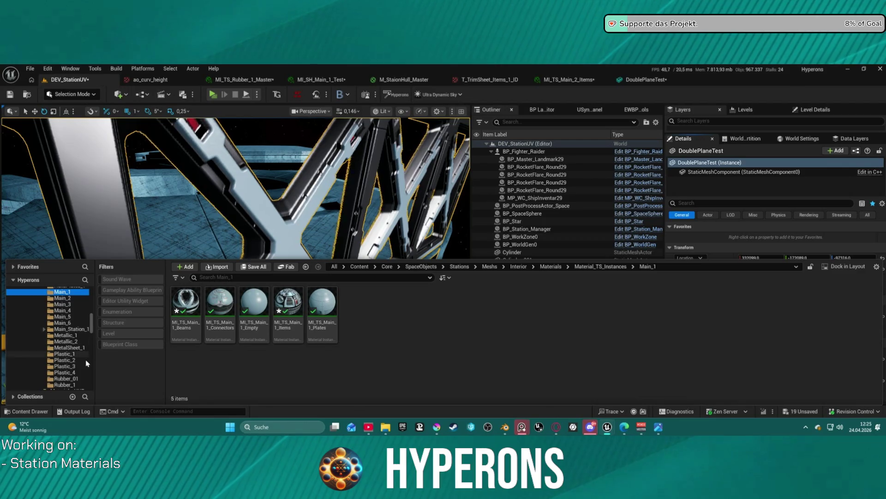
{"action": "scroll", "coordinate": [87, 362], "scroll_direction": "down", "scroll_amount": 1}
{"action": "left_click", "coordinate": [76, 351]}
{"action": "left_click", "coordinate": [69, 367]}
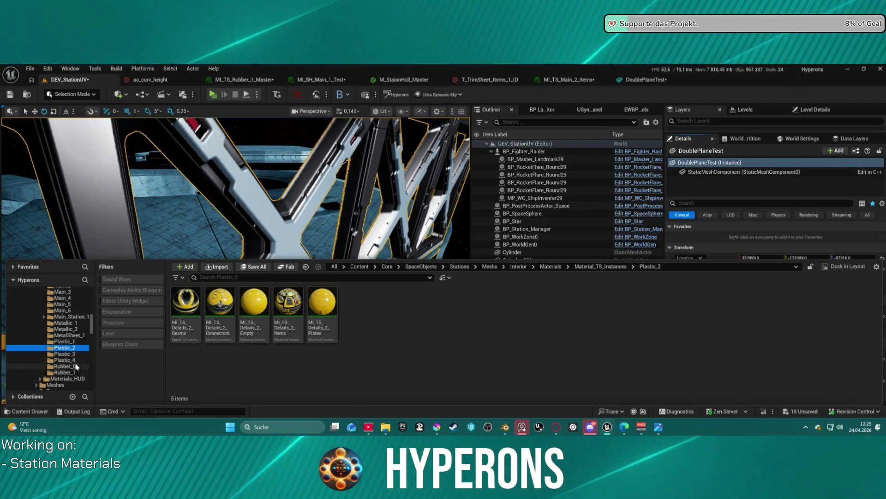
{"action": "left_click", "coordinate": [254, 304]}
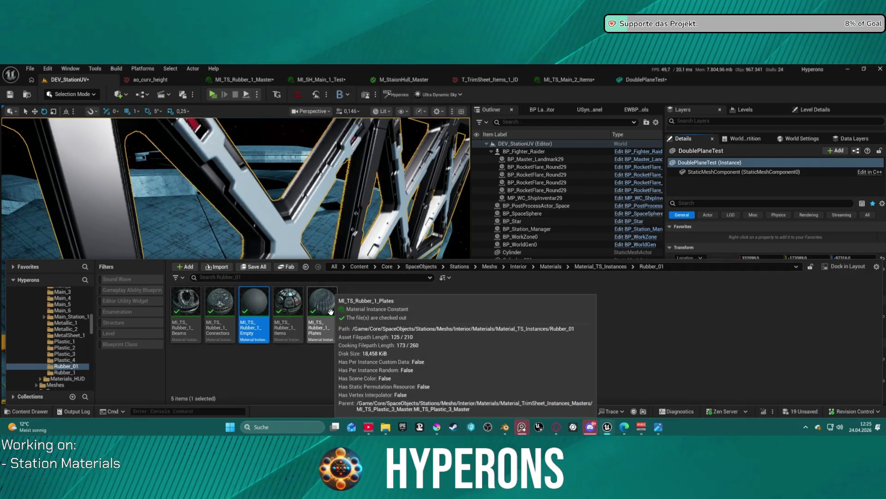
{"action": "left_click", "coordinate": [289, 305]}
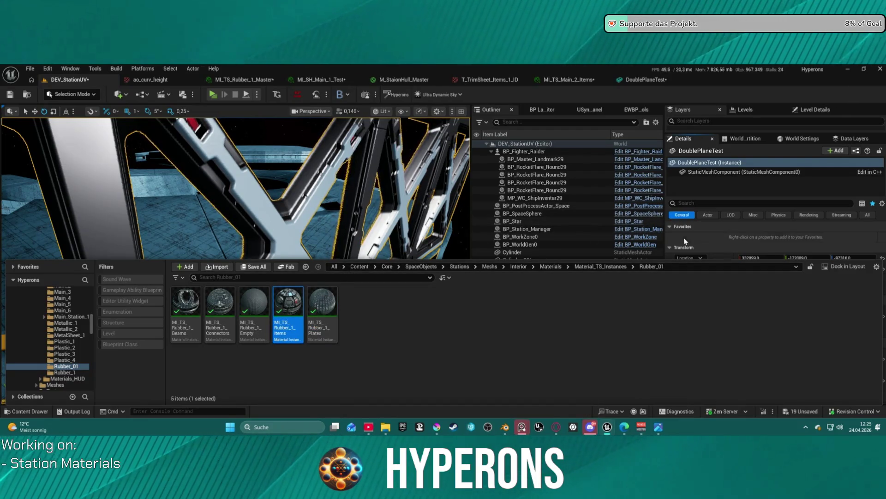
Assign MI_TS_Rubber_1_Items to Element 1 and inspect the rubber on the lattice panel.
{"action": "left_click", "coordinate": [700, 247]}
{"action": "left_click", "coordinate": [765, 343]}
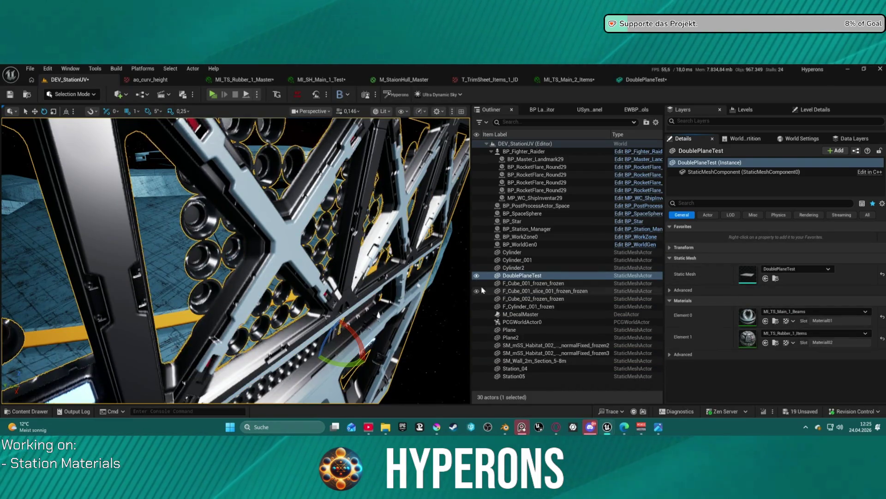
{"action": "left_click_drag", "start_coordinate": [412, 191], "coordinate": [412, 191]}
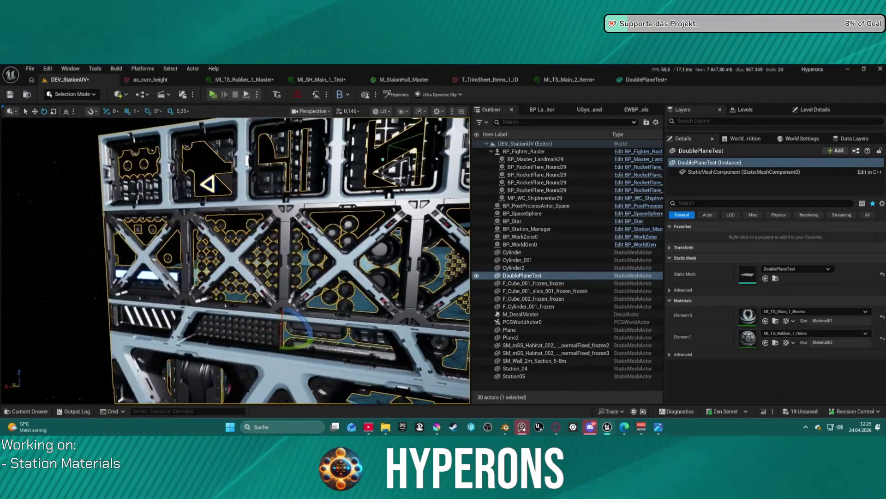
{"action": "left_click_drag", "start_coordinate": [413, 191], "coordinate": [412, 191]}
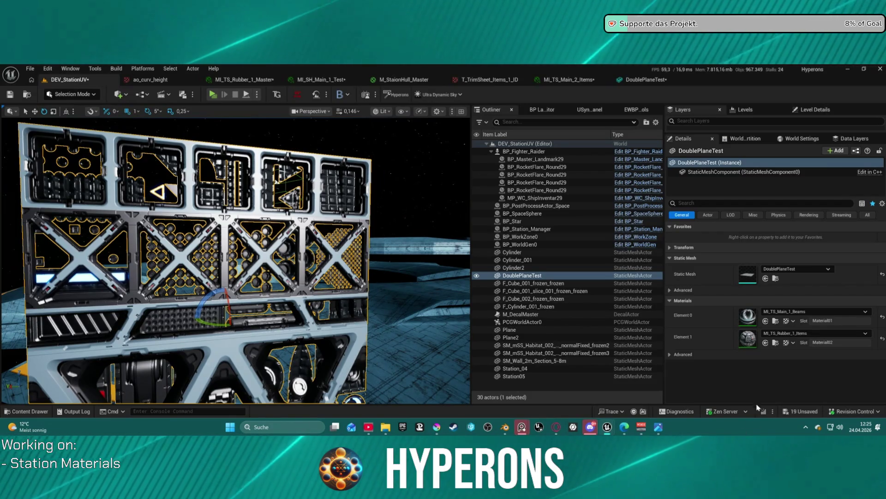
Swap Element 1 to MI_TS_Rubber_1_Empty, then orbit to frame the whole panel.
{"action": "key", "text": "ctrl+space"}
{"action": "left_click", "coordinate": [322, 309]}
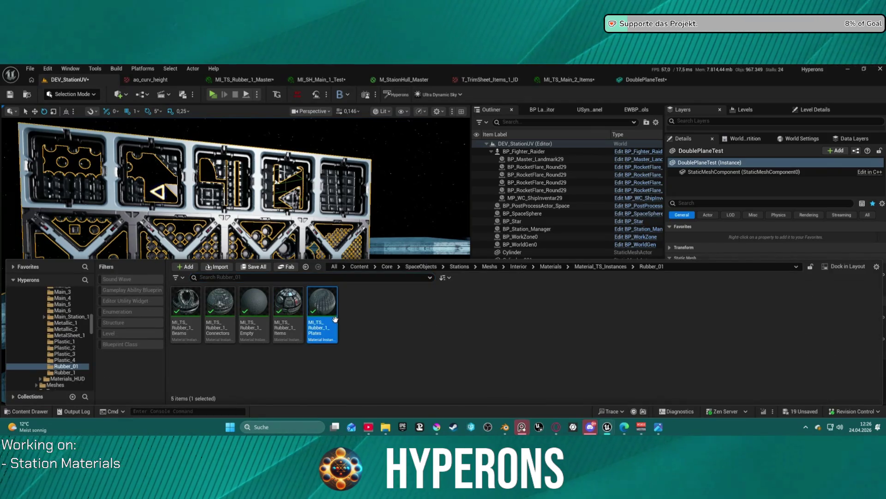
{"action": "left_click", "coordinate": [260, 316]}
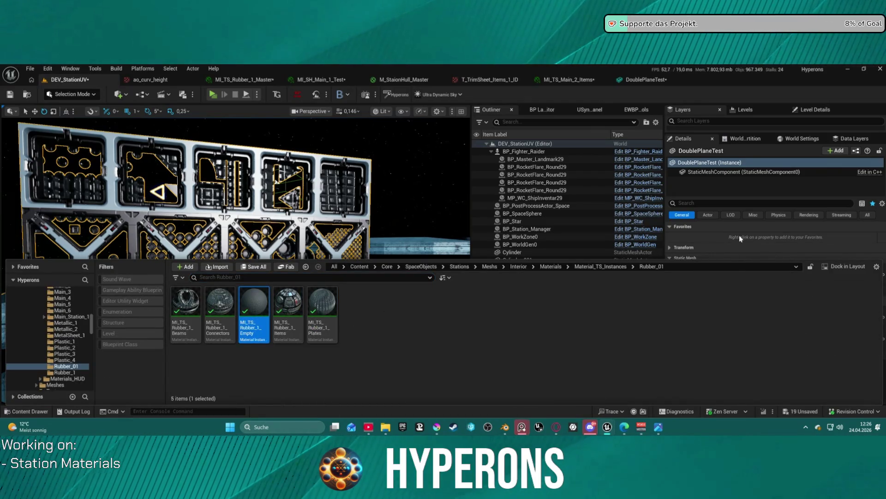
{"action": "left_click", "coordinate": [723, 231]}
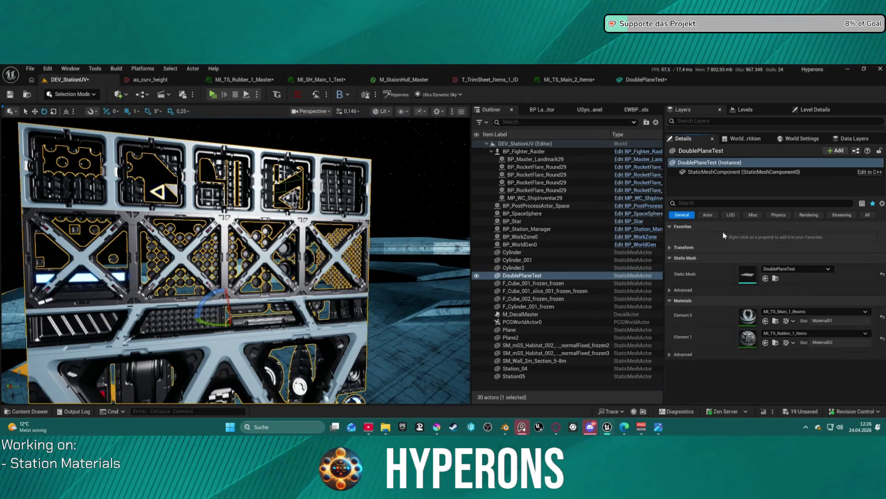
{"action": "left_click", "coordinate": [765, 342]}
{"action": "mouse_move", "coordinate": [277, 277]}
{"action": "left_mouse_down"}
{"action": "mouse_move", "coordinate": [346, 277]}
{"action": "mouse_move", "coordinate": [260, 292]}
{"action": "left_mouse_up"}
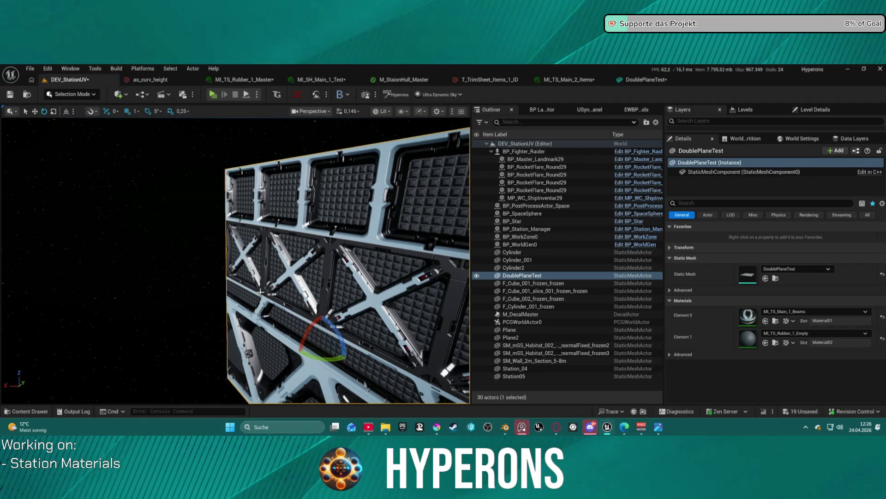
{"action": "left_click_drag", "start_coordinate": [286, 157], "coordinate": [175, 167]}
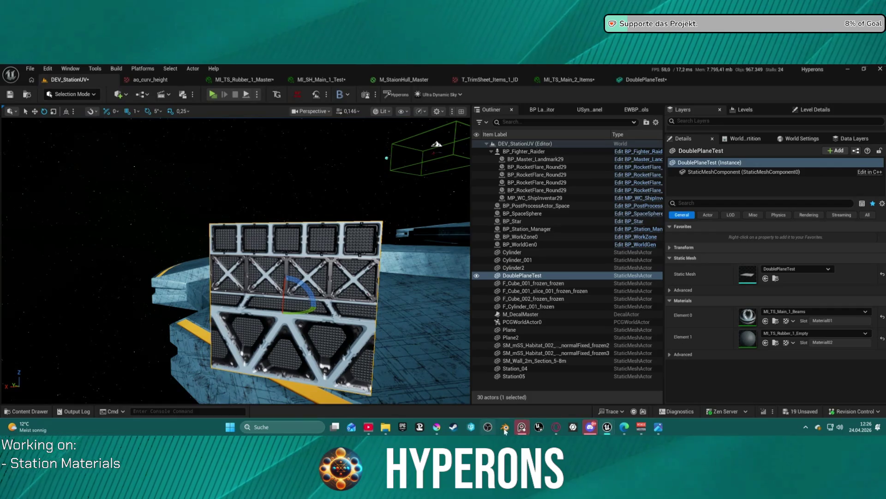
Open the Star Citizen space station project on ArtStation and scroll through its reference images.
{"action": "mouse_move", "coordinate": [557, 426]}
{"action": "left_click", "coordinate": [629, 399]}
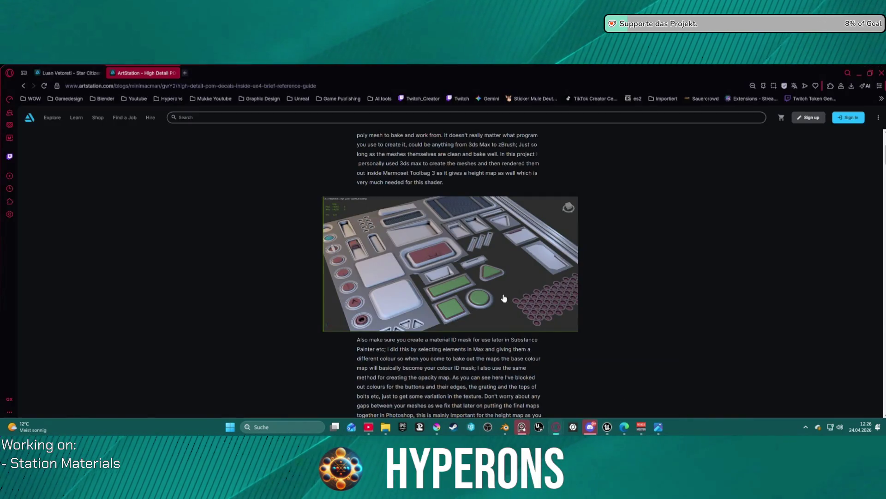
{"action": "left_click", "coordinate": [70, 73]}
{"action": "scroll", "coordinate": [427, 336], "scroll_direction": "down", "scroll_amount": 5}
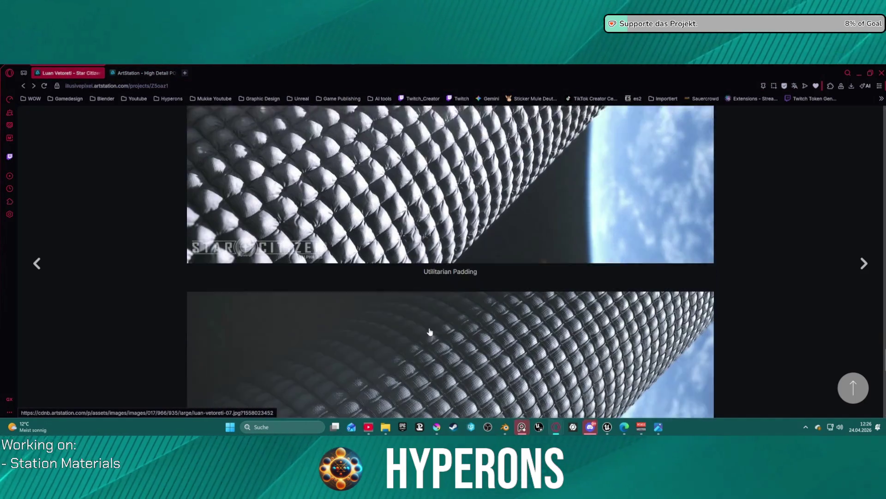
{"action": "scroll", "coordinate": [442, 331], "scroll_direction": "down", "scroll_amount": 10}
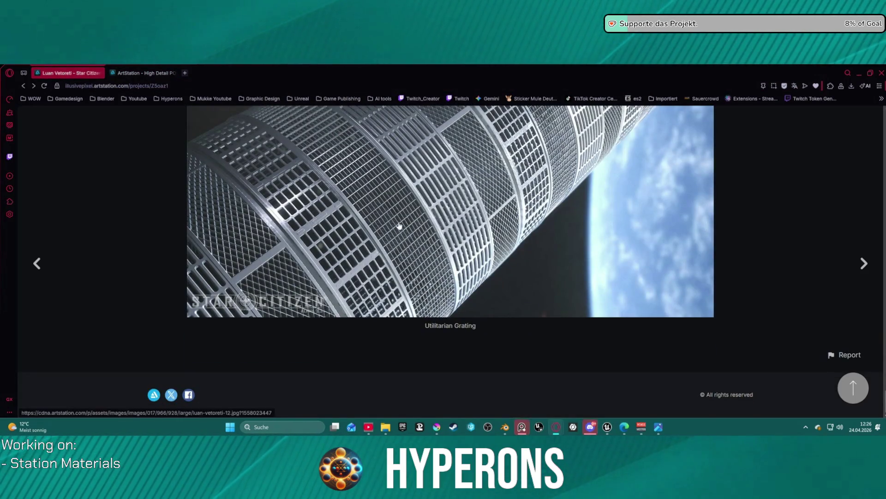
{"action": "scroll", "coordinate": [401, 227], "scroll_direction": "up", "scroll_amount": 20}
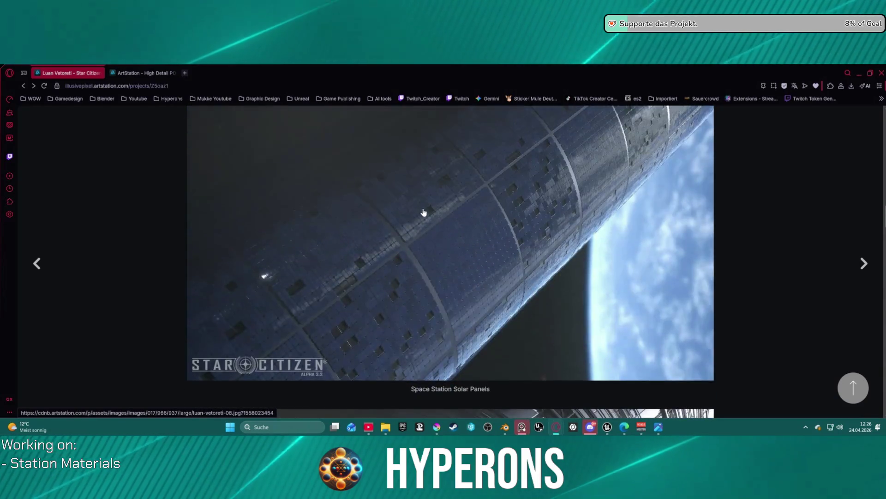
{"action": "scroll", "coordinate": [424, 212], "scroll_direction": "up", "scroll_amount": 8}
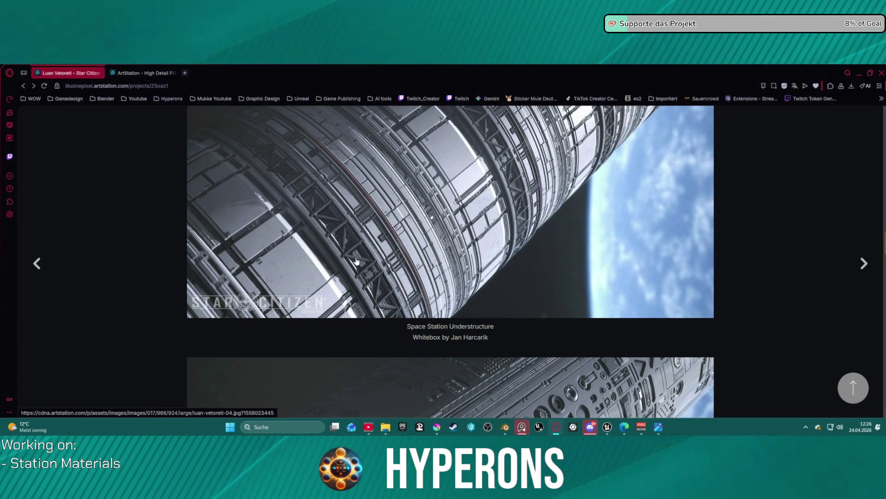
{"action": "scroll", "coordinate": [460, 197], "scroll_direction": "down", "scroll_amount": 10}
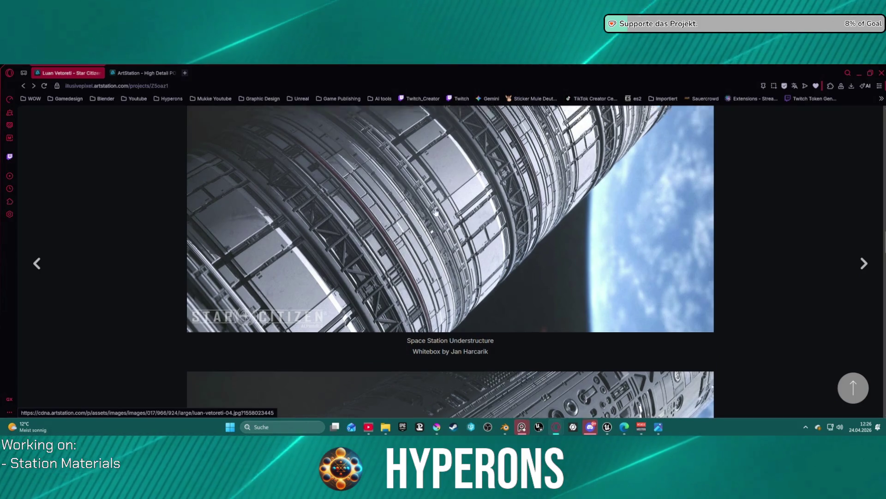
{"action": "scroll", "coordinate": [460, 198], "scroll_direction": "up", "scroll_amount": 5}
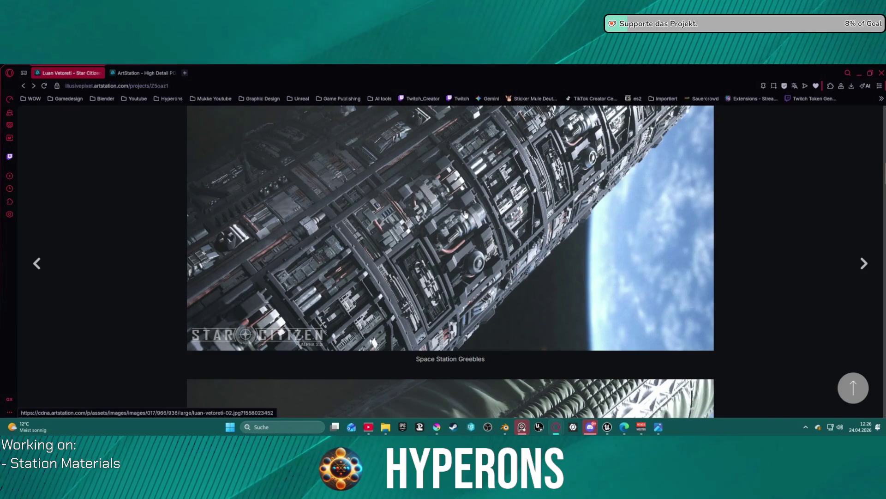
{"action": "scroll", "coordinate": [464, 214], "scroll_direction": "up", "scroll_amount": 1}
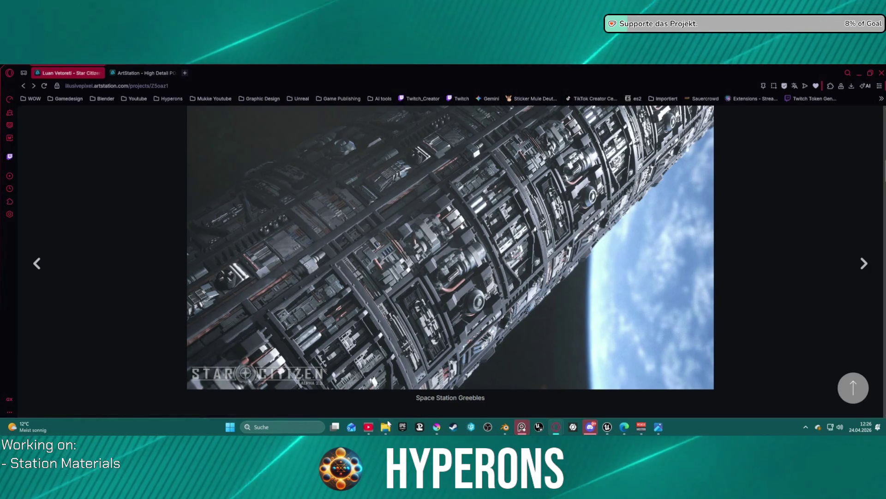
Return to the unsaved Blender scene with the two-material Plane.
{"action": "mouse_move", "coordinate": [541, 427]}
{"action": "mouse_move", "coordinate": [505, 427]}
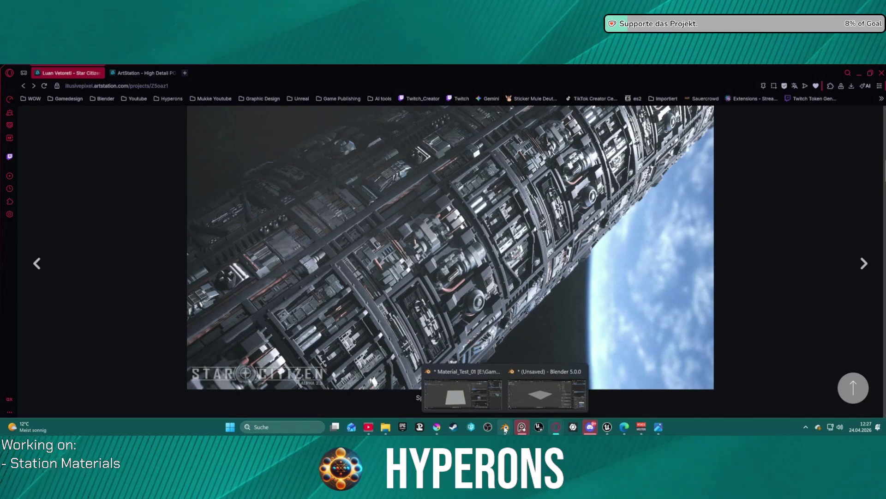
{"action": "left_click", "coordinate": [547, 385]}
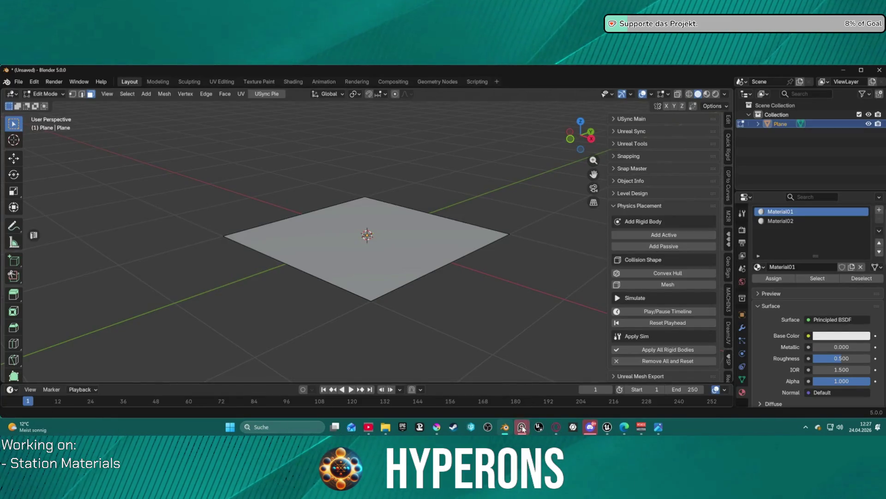
In Material_Test_01, move the instant decal plane off to the left of the base plane.
{"action": "mouse_move", "coordinate": [522, 427]}
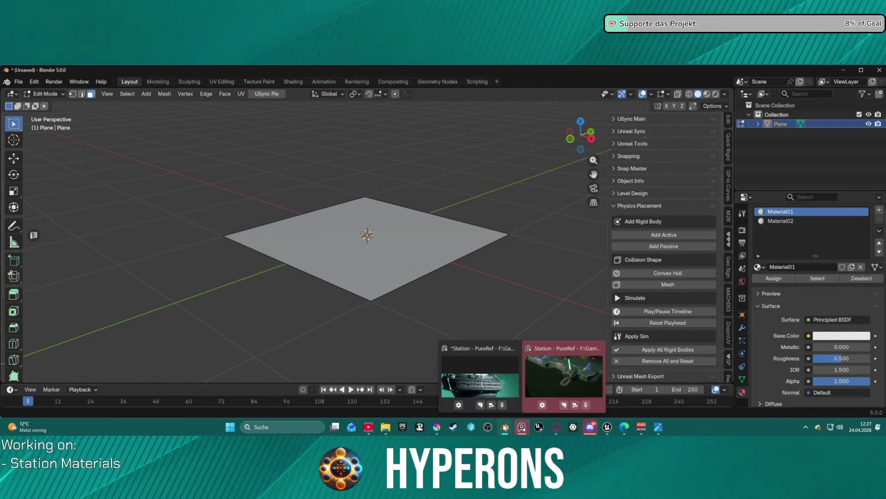
{"action": "left_click", "coordinate": [461, 402]}
{"action": "scroll", "coordinate": [414, 315], "scroll_direction": "down", "scroll_amount": 2}
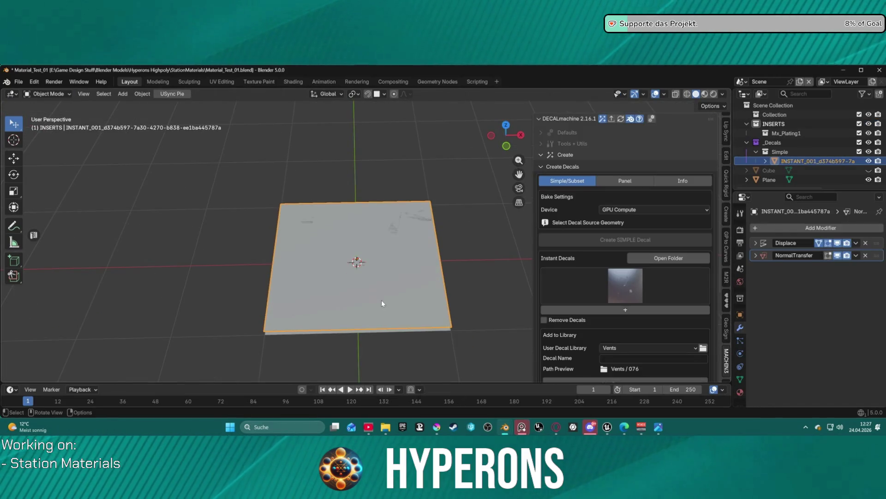
{"action": "key", "text": "g"}
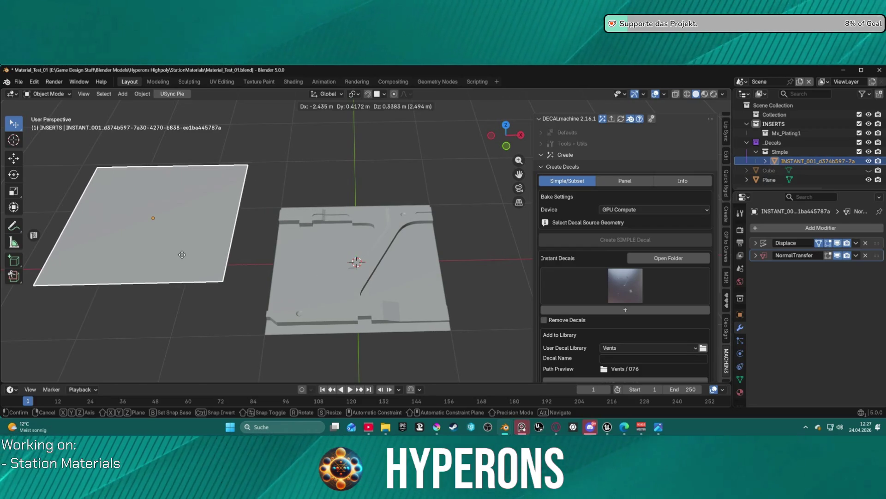
{"action": "left_click", "coordinate": [181, 255]}
Open the instant decal's folder in DECALmachine and toggle Remove Decals on and off.
{"action": "left_click", "coordinate": [669, 257]}
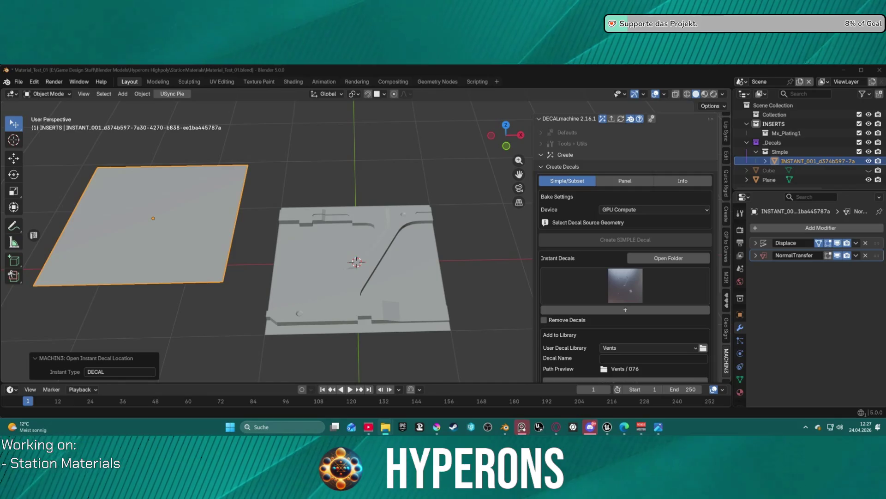
{"action": "left_click", "coordinate": [545, 320]}
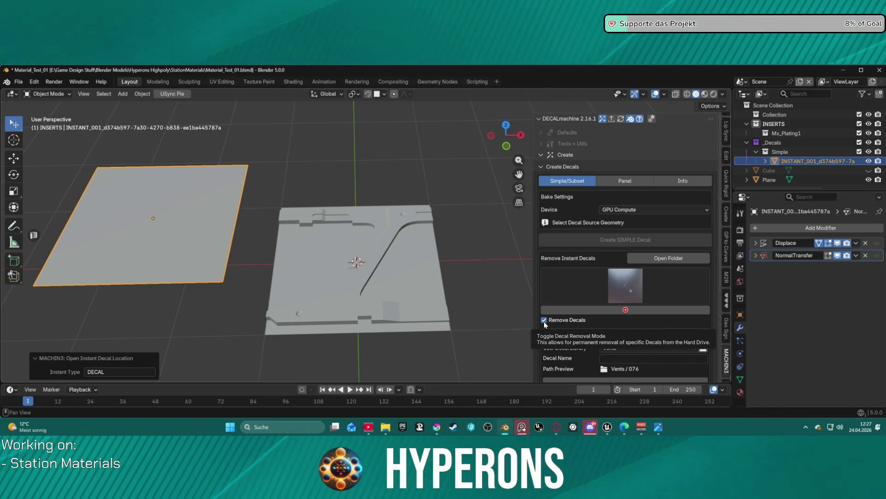
{"action": "left_click", "coordinate": [544, 321]}
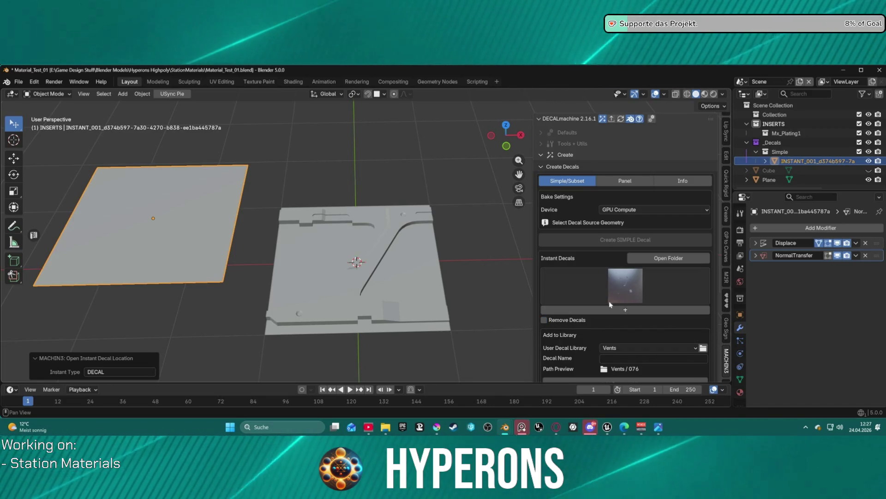
{"action": "scroll", "coordinate": [608, 316], "scroll_direction": "down", "scroll_amount": 3}
{"action": "scroll", "coordinate": [608, 315], "scroll_direction": "up", "scroll_amount": 3}
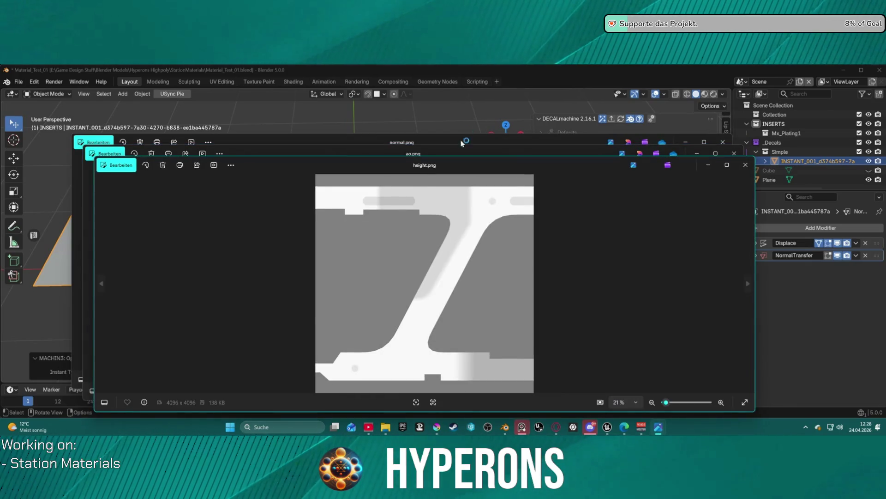
Review the height and ao_curv_height maps, then close all four map viewer windows.
{"action": "scroll", "coordinate": [439, 271], "scroll_direction": "up", "scroll_amount": 1}
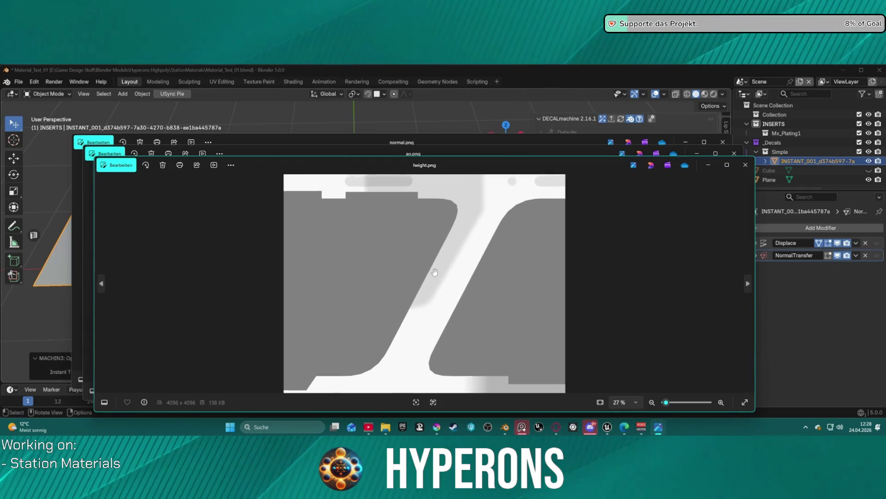
{"action": "scroll", "coordinate": [439, 271], "scroll_direction": "down", "scroll_amount": 1}
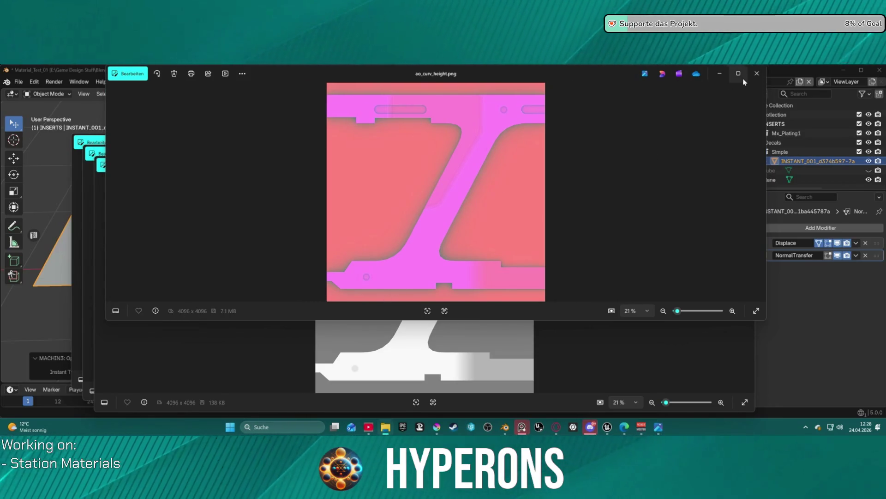
{"action": "left_click", "coordinate": [757, 73]}
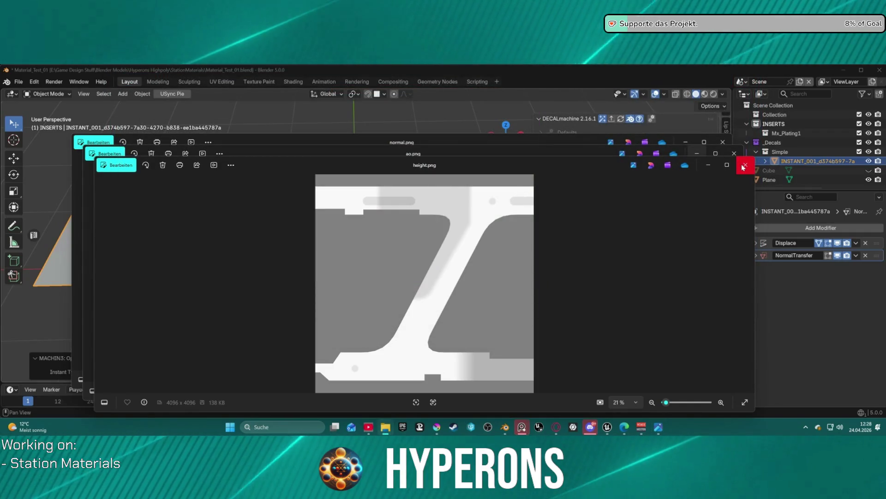
{"action": "left_click", "coordinate": [744, 165]}
{"action": "left_click", "coordinate": [734, 153]}
{"action": "left_click", "coordinate": [723, 142]}
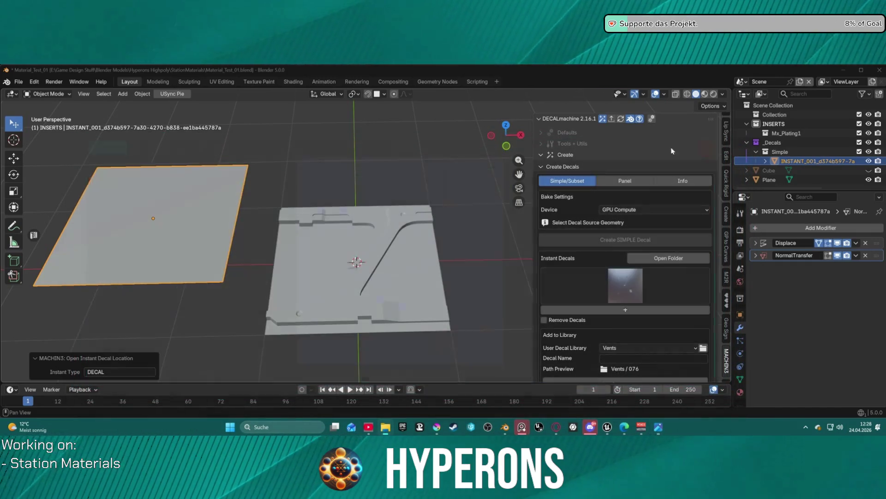
{"action": "mouse_move", "coordinate": [388, 429]}
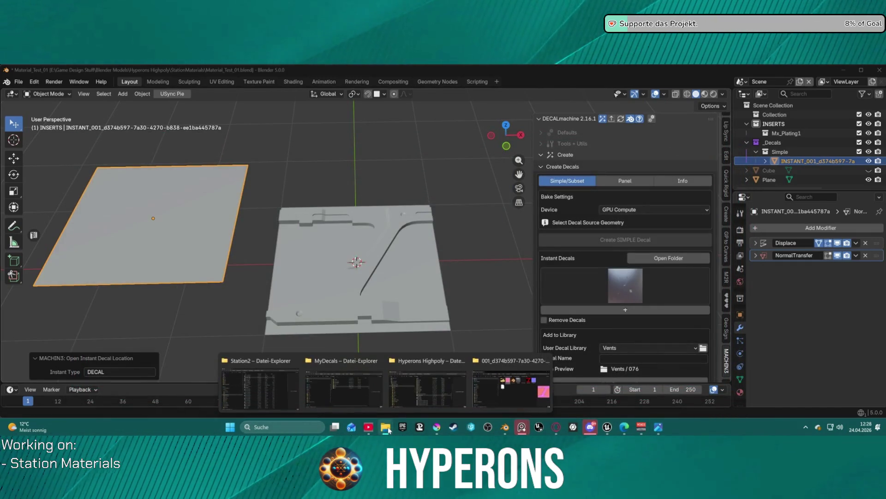
{"action": "mouse_move", "coordinate": [522, 430]}
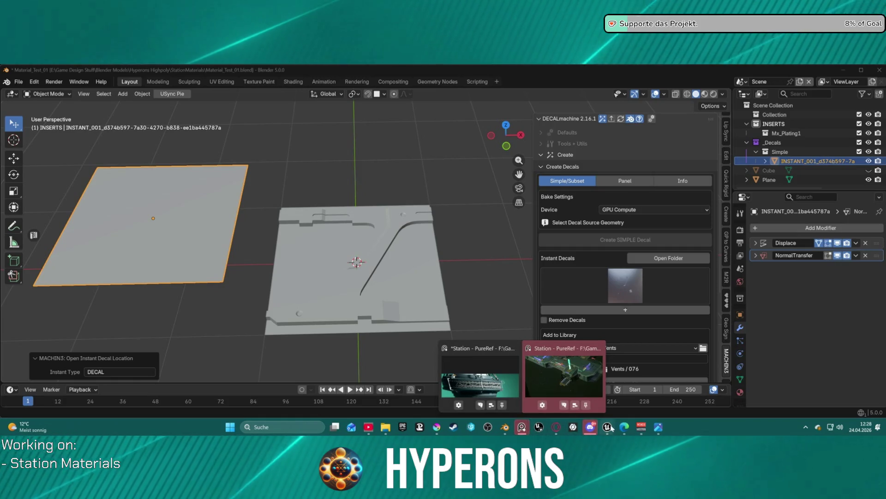
{"action": "mouse_move", "coordinate": [609, 427]}
{"action": "mouse_move", "coordinate": [607, 398]}
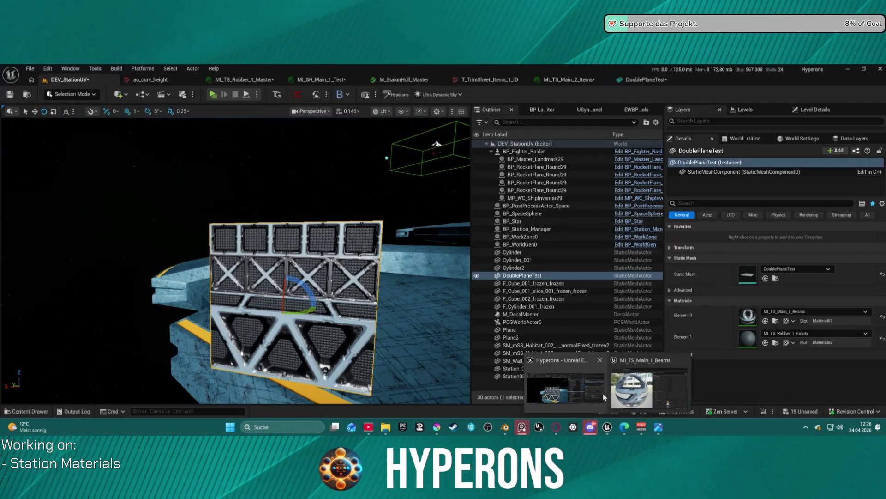
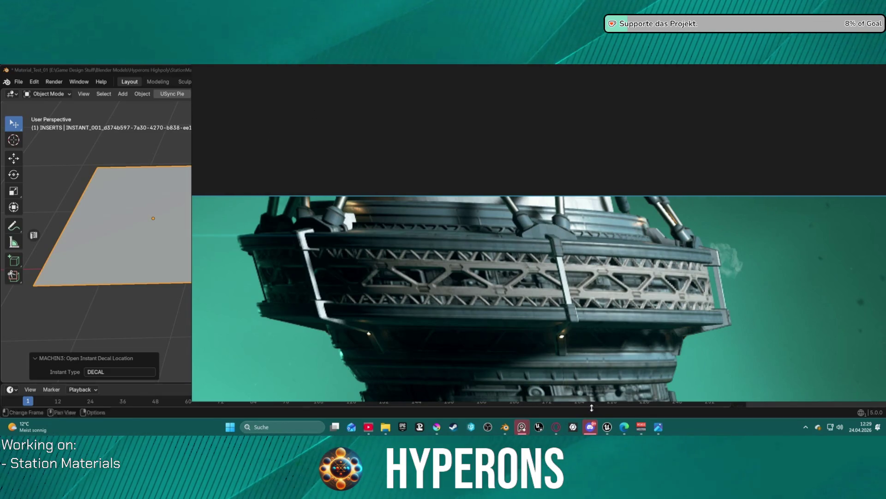
Bring up the Hyperons Unreal Editor window showing the station level.
{"action": "mouse_move", "coordinate": [607, 427]}
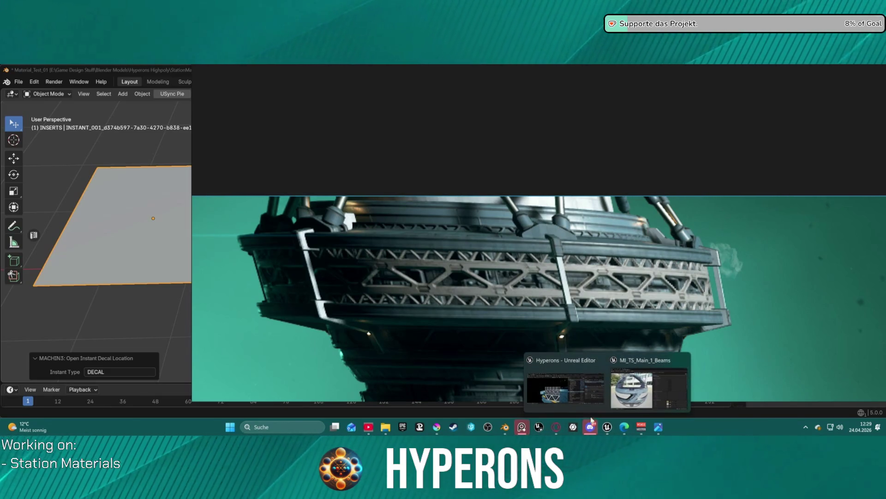
{"action": "left_click", "coordinate": [560, 400]}
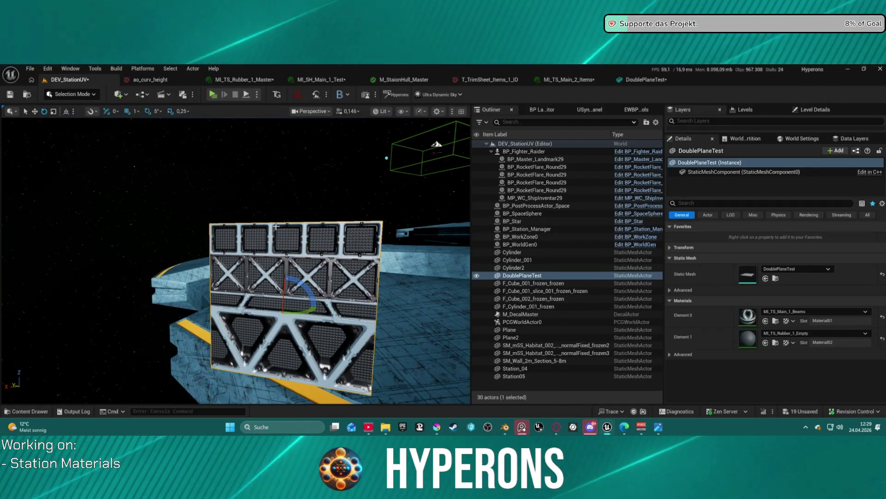
Set the DoublePlaneTest wall's Element 1 material to MI_TubeTrim and fly closer to the panel.
{"action": "left_click", "coordinate": [815, 333]}
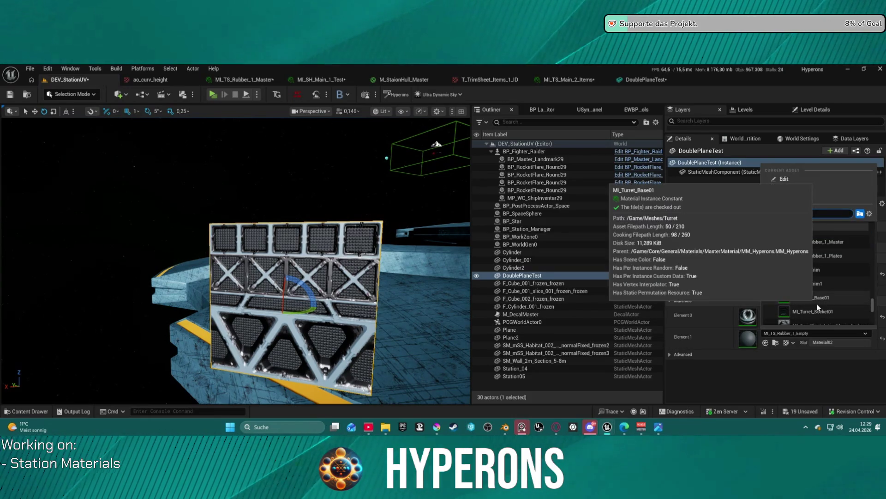
{"action": "scroll", "coordinate": [810, 277], "scroll_direction": "down", "scroll_amount": 1}
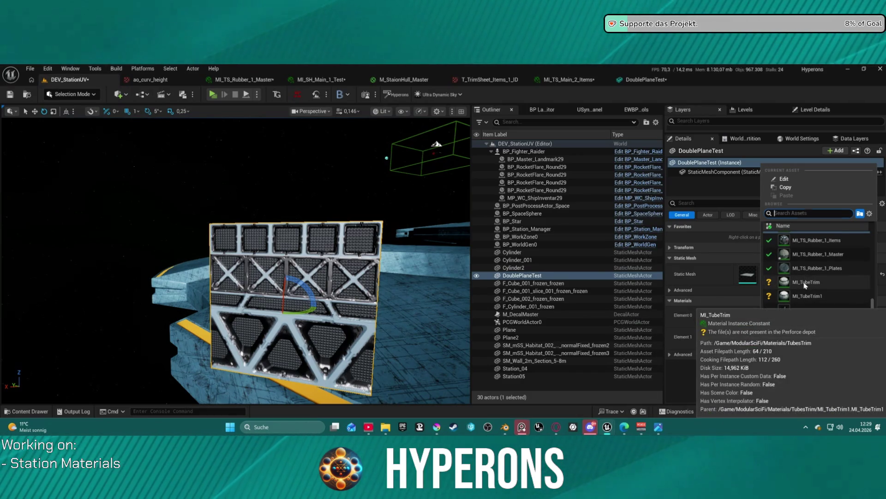
{"action": "left_click", "coordinate": [805, 283]}
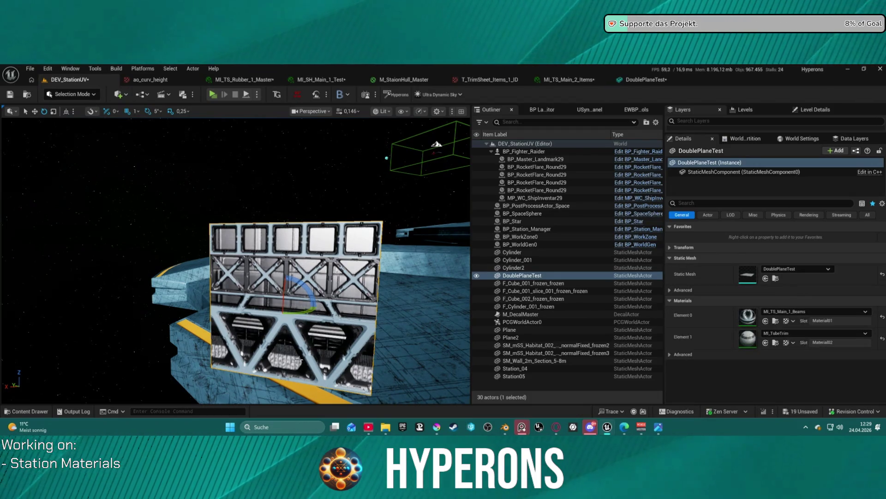
{"action": "mouse_move", "coordinate": [303, 352]}
{"action": "left_mouse_down"}
{"action": "mouse_move", "coordinate": [324, 342]}
{"action": "mouse_move", "coordinate": [277, 332]}
{"action": "mouse_move", "coordinate": [387, 314]}
{"action": "left_mouse_up"}
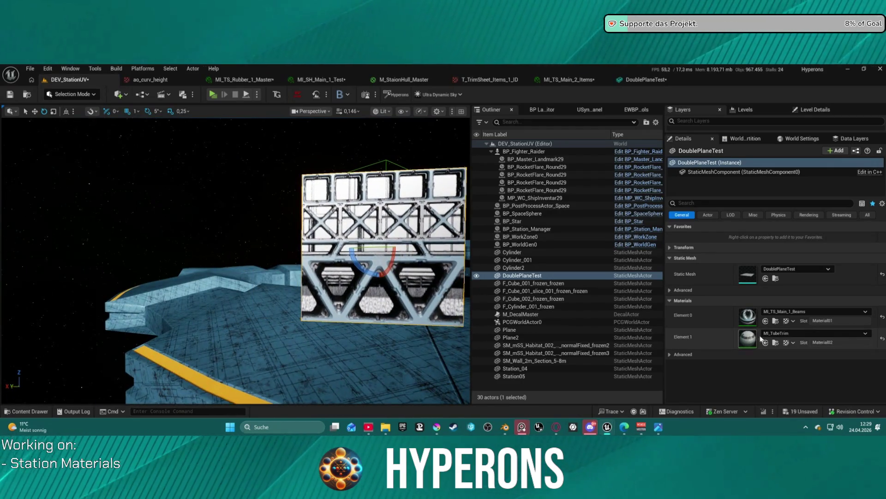
{"action": "mouse_move", "coordinate": [334, 269]}
{"action": "left_mouse_down"}
{"action": "mouse_move", "coordinate": [356, 258]}
{"action": "mouse_move", "coordinate": [355, 222]}
{"action": "mouse_move", "coordinate": [351, 230]}
{"action": "mouse_move", "coordinate": [342, 199]}
{"action": "mouse_move", "coordinate": [342, 231]}
{"action": "mouse_move", "coordinate": [323, 231]}
{"action": "left_mouse_up"}
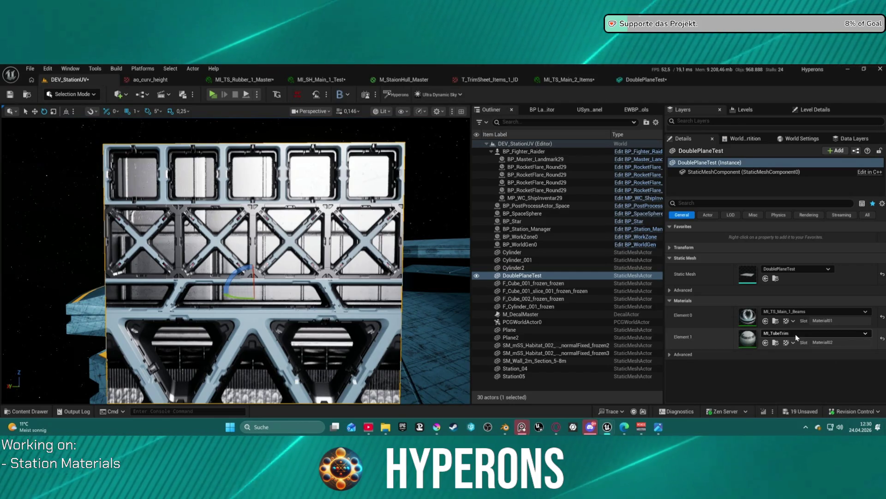
Try MI_TS_Plastic_4_Plates on the wall's Element 1 material slot.
{"action": "left_click", "coordinate": [808, 333]}
{"action": "scroll", "coordinate": [826, 295], "scroll_direction": "up", "scroll_amount": 3}
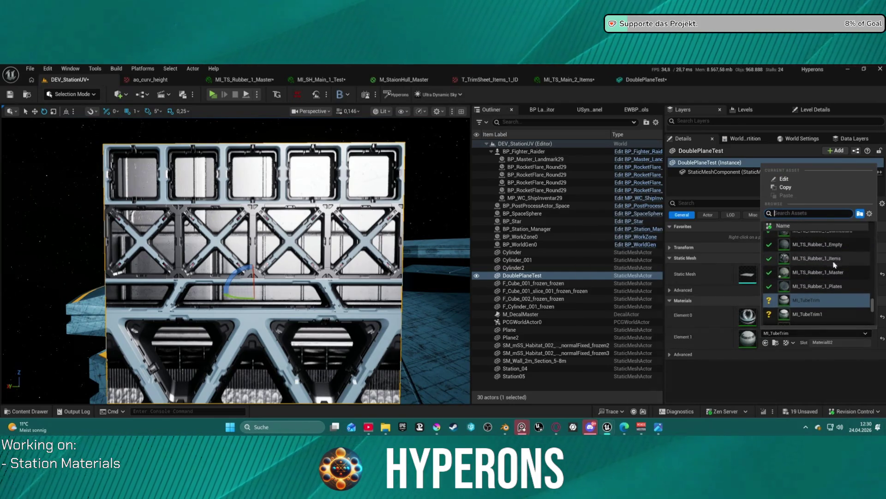
{"action": "scroll", "coordinate": [847, 289], "scroll_direction": "up", "scroll_amount": 2}
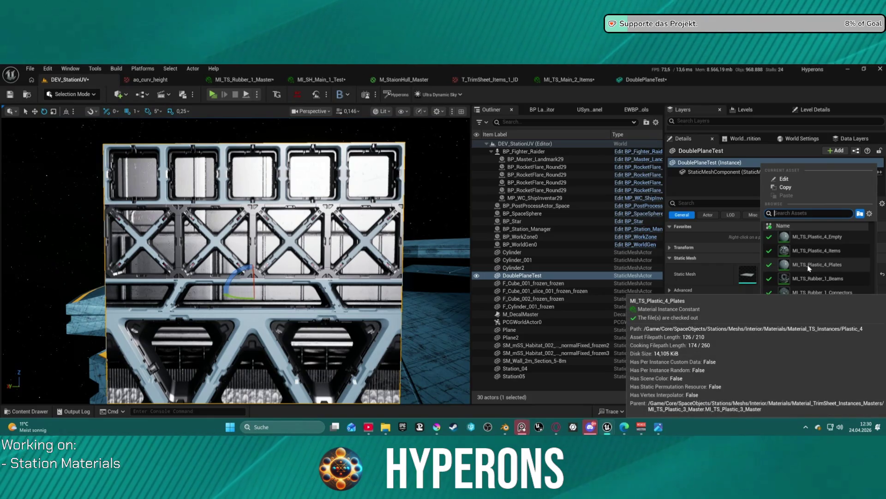
{"action": "left_click", "coordinate": [809, 265]}
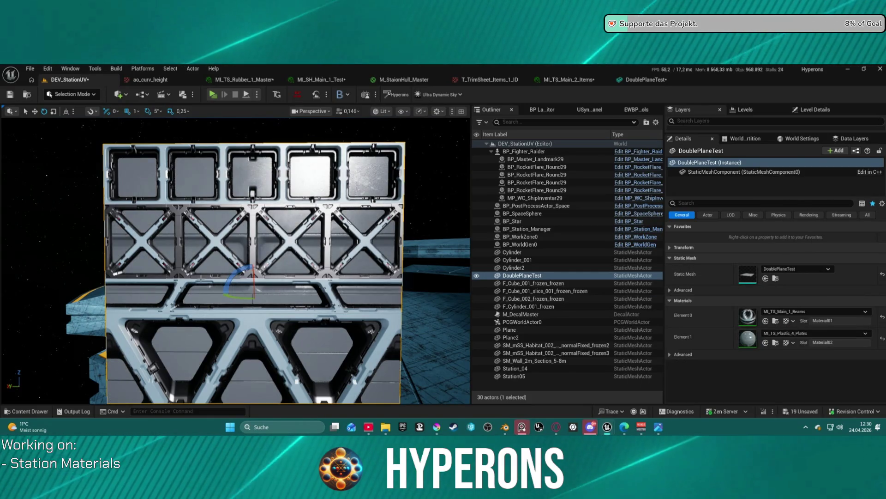
{"action": "scroll", "coordinate": [285, 337], "scroll_direction": "down", "scroll_amount": 5}
{"action": "scroll", "coordinate": [285, 338], "scroll_direction": "up", "scroll_amount": 3}
{"action": "mouse_move", "coordinate": [285, 338]}
{"action": "left_mouse_down"}
{"action": "mouse_move", "coordinate": [305, 338]}
{"action": "mouse_move", "coordinate": [277, 338]}
{"action": "mouse_move", "coordinate": [285, 338]}
{"action": "left_mouse_up"}
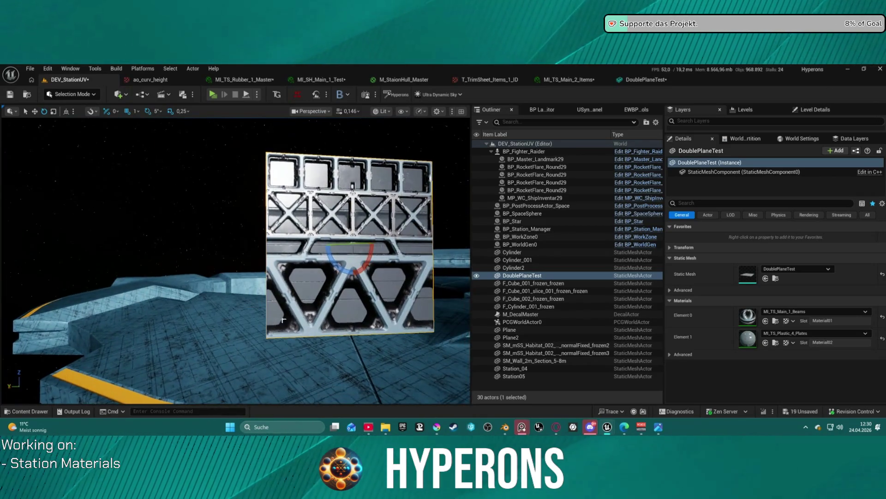
Switch Element 1 to MI_TS_Rubber_1_Items and move the camera close to the panel.
{"action": "left_click", "coordinate": [813, 311]}
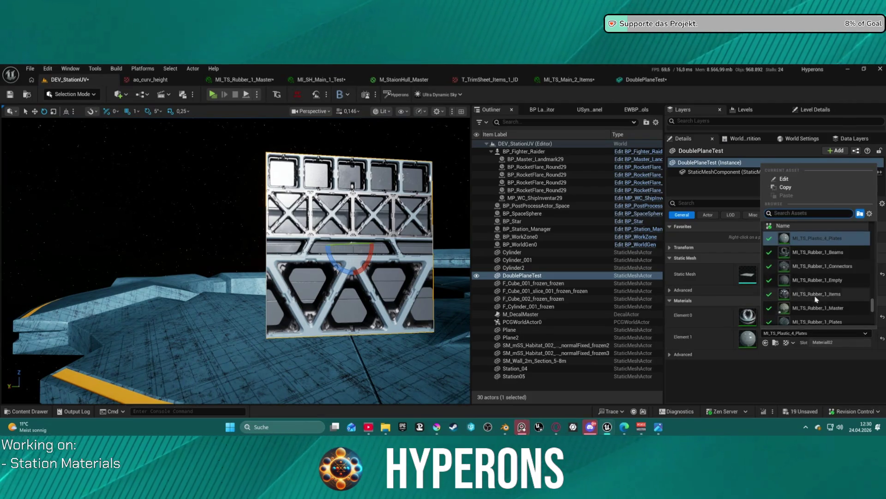
{"action": "left_click", "coordinate": [831, 295]}
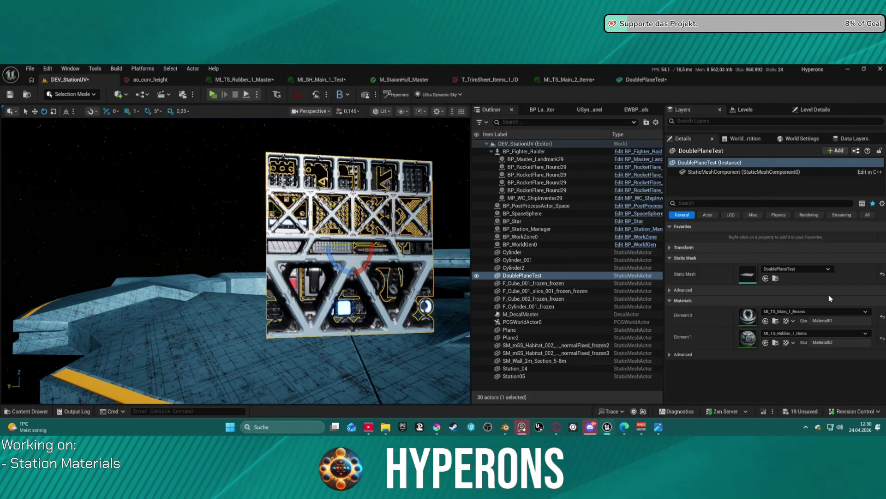
{"action": "mouse_move", "coordinate": [388, 285]}
{"action": "left_mouse_down"}
{"action": "mouse_move", "coordinate": [323, 285]}
{"action": "mouse_move", "coordinate": [389, 277]}
{"action": "mouse_move", "coordinate": [407, 268]}
{"action": "mouse_move", "coordinate": [397, 259]}
{"action": "mouse_move", "coordinate": [295, 285]}
{"action": "mouse_move", "coordinate": [226, 274]}
{"action": "left_mouse_up"}
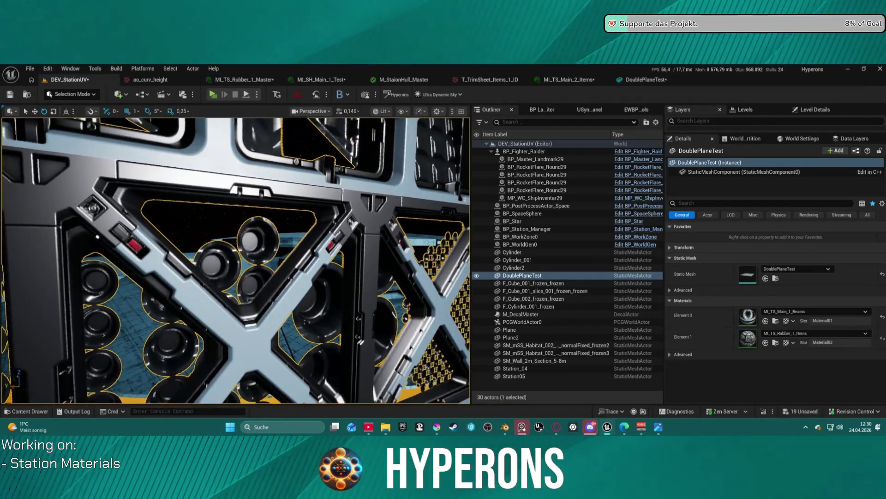
{"action": "left_click", "coordinate": [380, 111]}
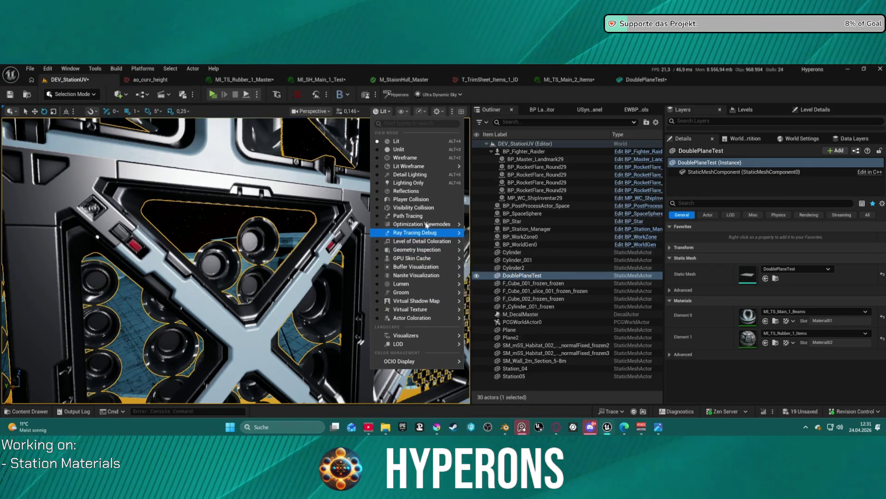
{"action": "mouse_move", "coordinate": [426, 225]}
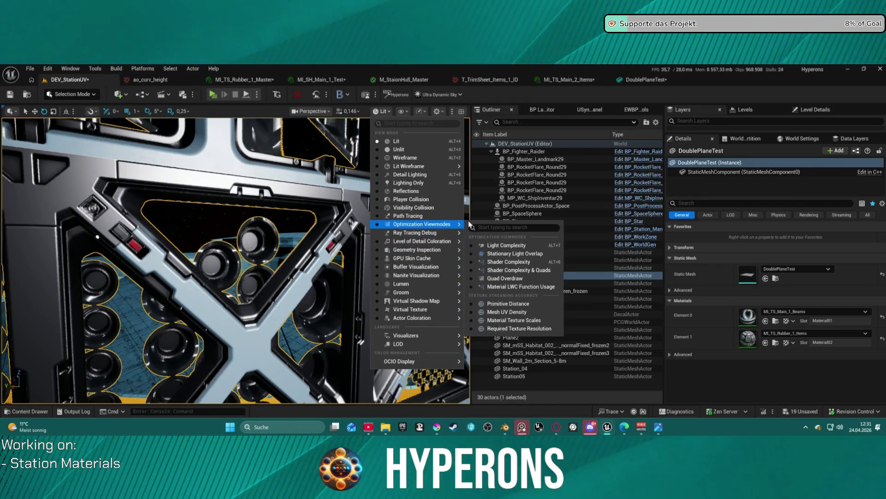
{"action": "left_click", "coordinate": [507, 270]}
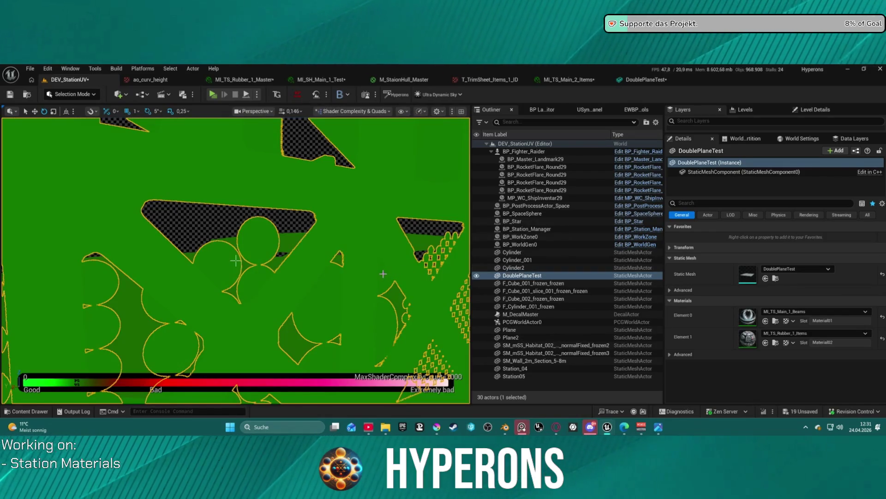
{"action": "key", "text": "Left"}
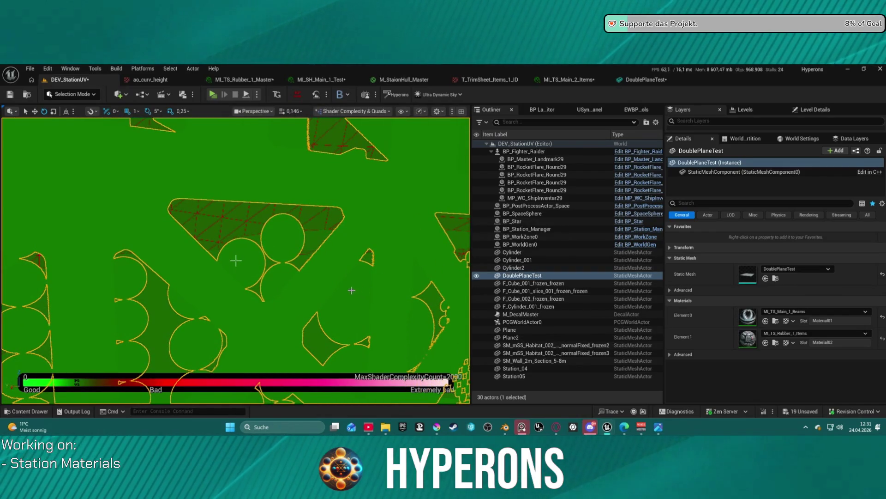
{"action": "key", "text": "Up"}
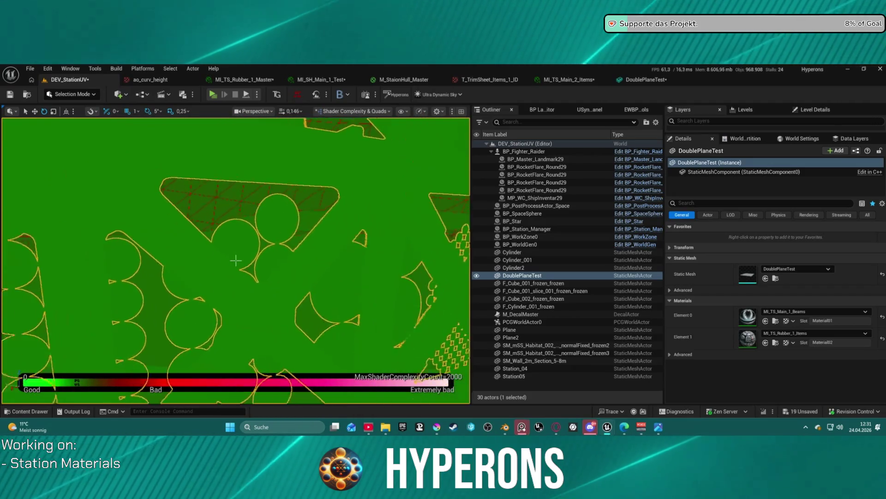
{"action": "key", "text": "Up"}
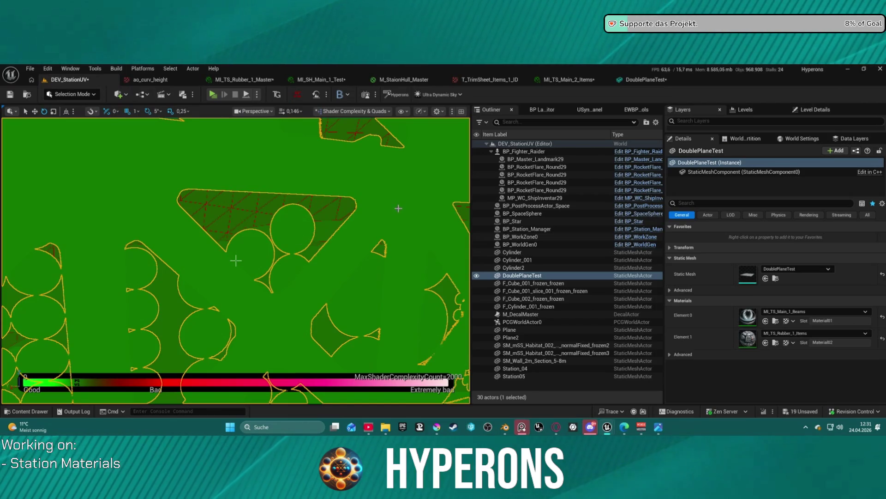
{"action": "key", "text": "Up"}
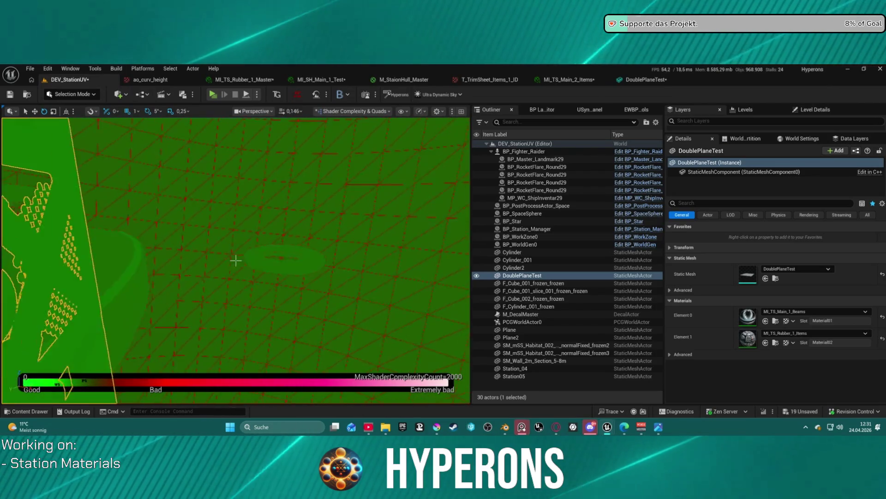
{"action": "scroll", "coordinate": [236, 260], "scroll_direction": "down", "scroll_amount": 5}
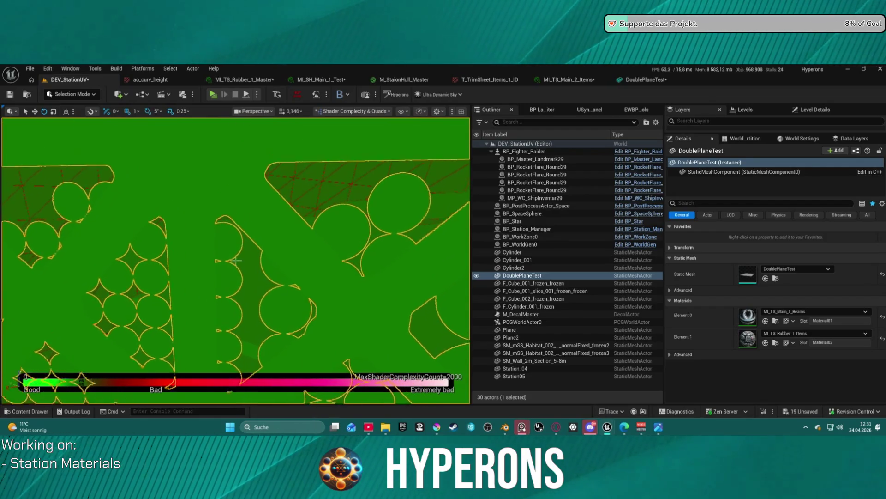
{"action": "left_click", "coordinate": [353, 111]}
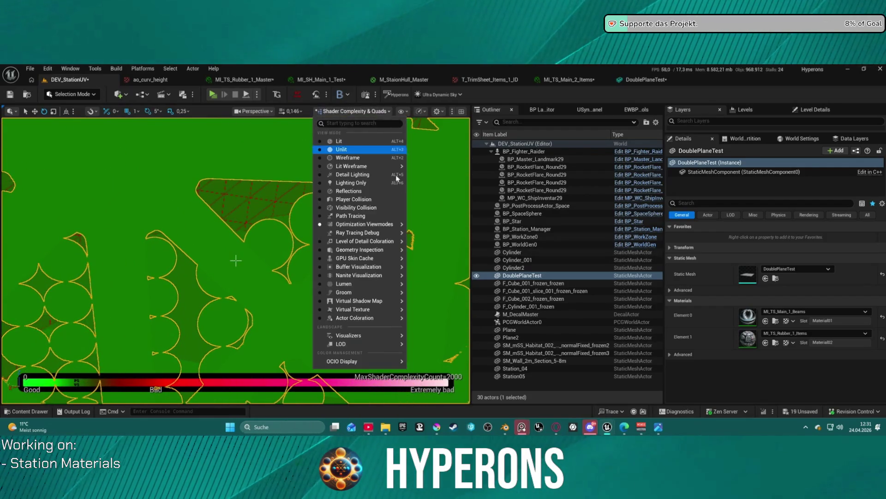
{"action": "mouse_move", "coordinate": [388, 241]}
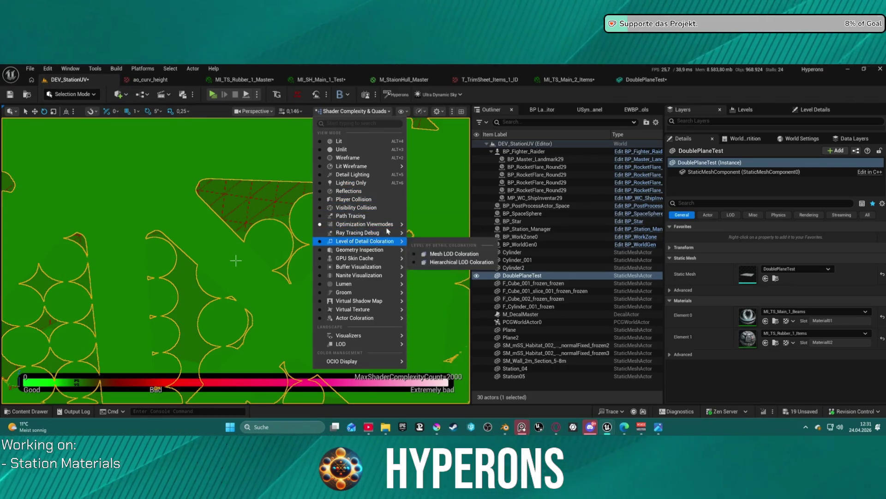
{"action": "mouse_move", "coordinate": [393, 224]}
{"action": "left_click", "coordinate": [456, 261]}
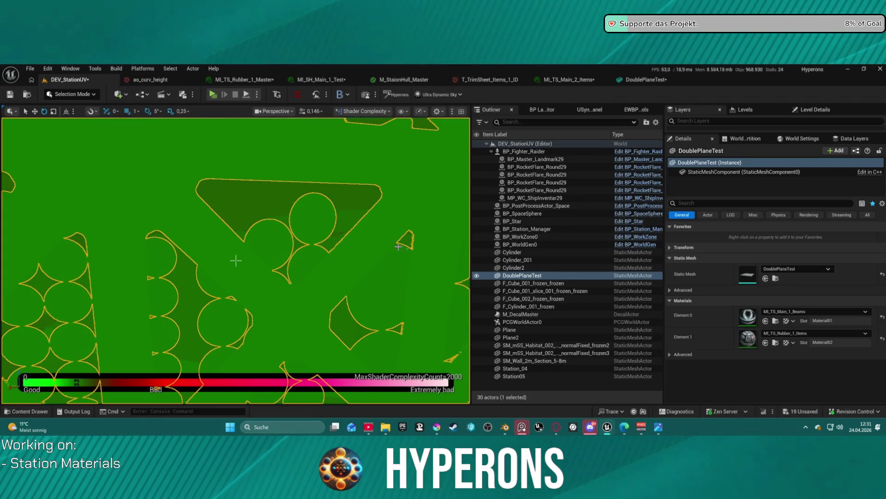
{"action": "scroll", "coordinate": [405, 249], "scroll_direction": "up", "scroll_amount": 10}
{"action": "scroll", "coordinate": [236, 260], "scroll_direction": "up", "scroll_amount": 2}
{"action": "scroll", "coordinate": [235, 260], "scroll_direction": "down", "scroll_amount": 8}
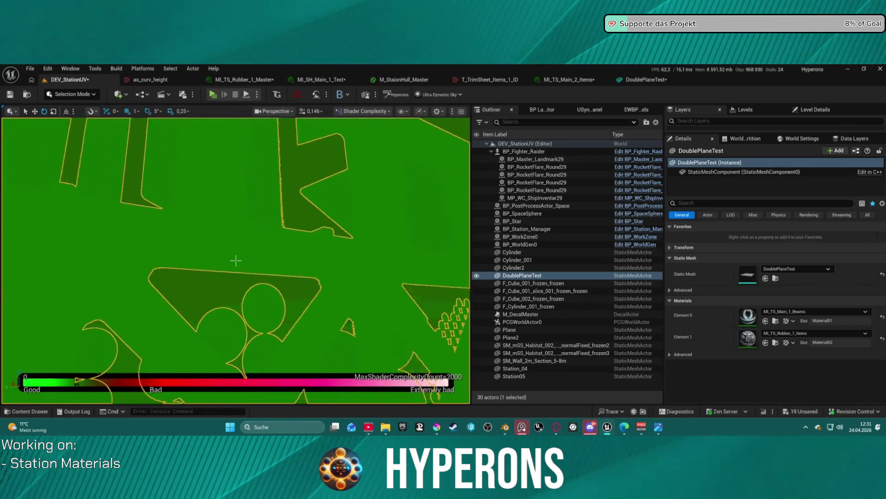
{"action": "scroll", "coordinate": [235, 260], "scroll_direction": "up", "scroll_amount": 6}
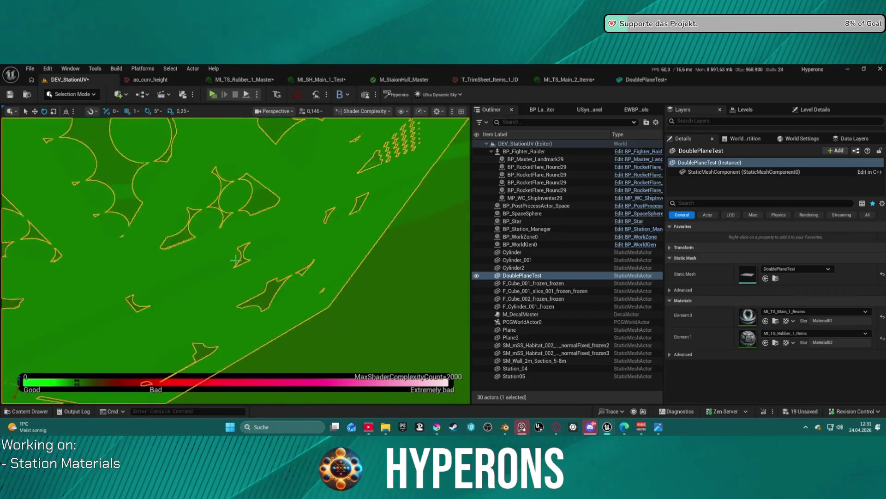
{"action": "scroll", "coordinate": [236, 261], "scroll_direction": "down", "scroll_amount": 3}
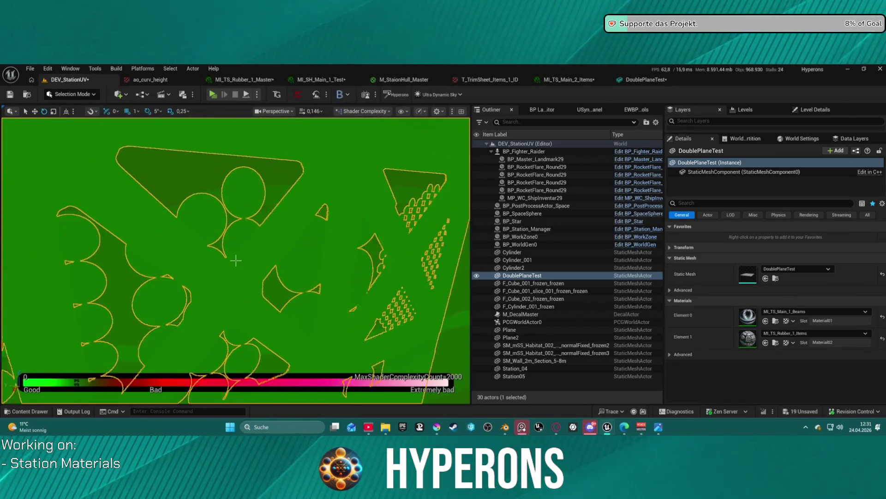
{"action": "scroll", "coordinate": [235, 260], "scroll_direction": "up", "scroll_amount": 8}
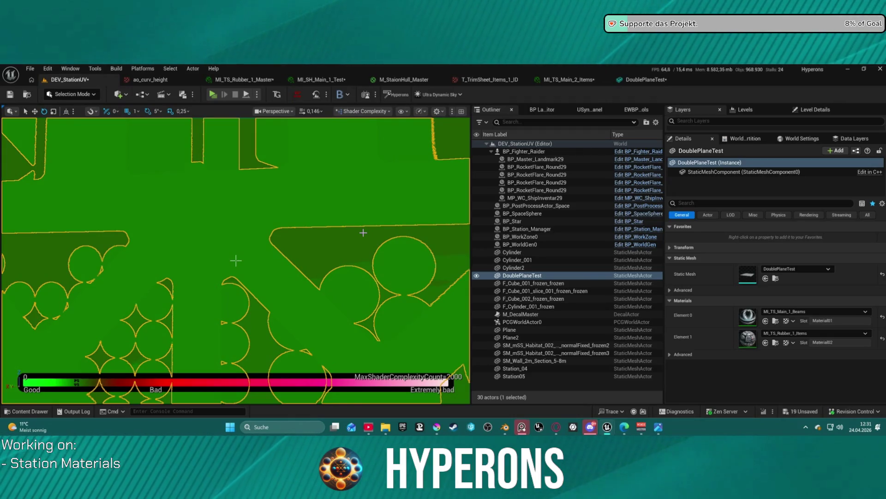
Return the viewport to Lit shading and view the wall panel head-on.
{"action": "left_click", "coordinate": [364, 110]}
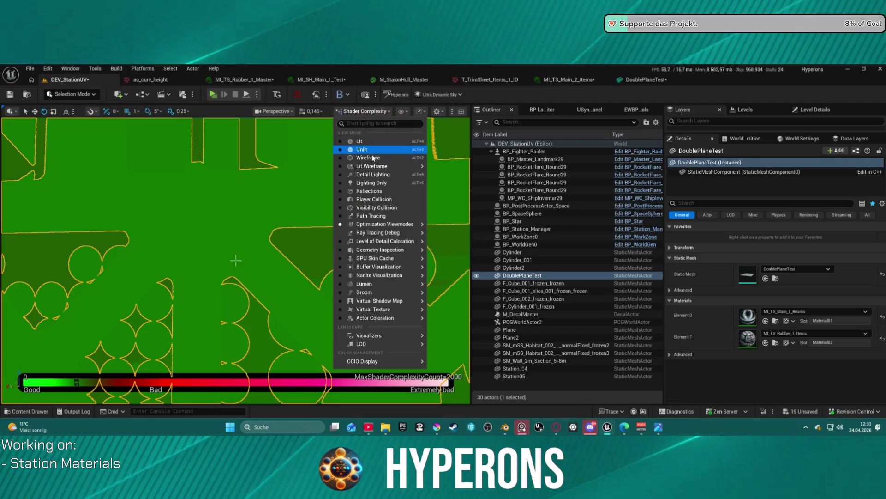
{"action": "left_click", "coordinate": [345, 142]}
{"action": "left_click_drag", "start_coordinate": [299, 218], "coordinate": [293, 173]}
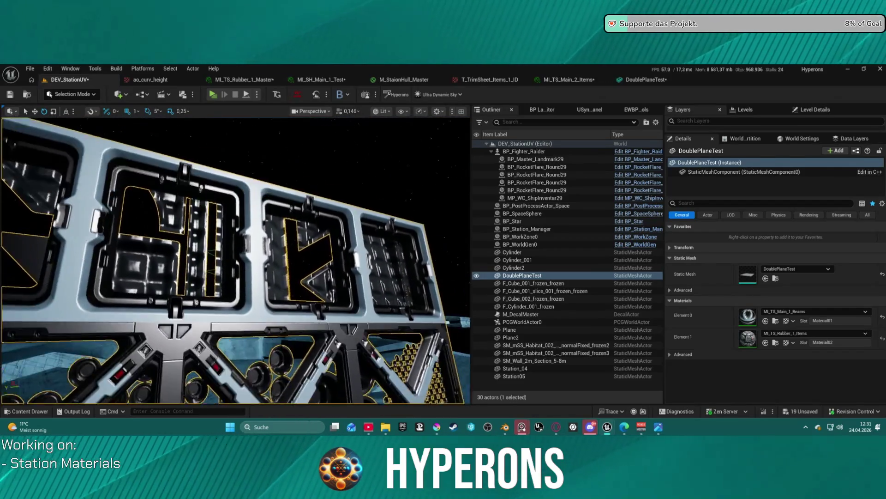
{"action": "scroll", "coordinate": [236, 260], "scroll_direction": "down", "scroll_amount": 3}
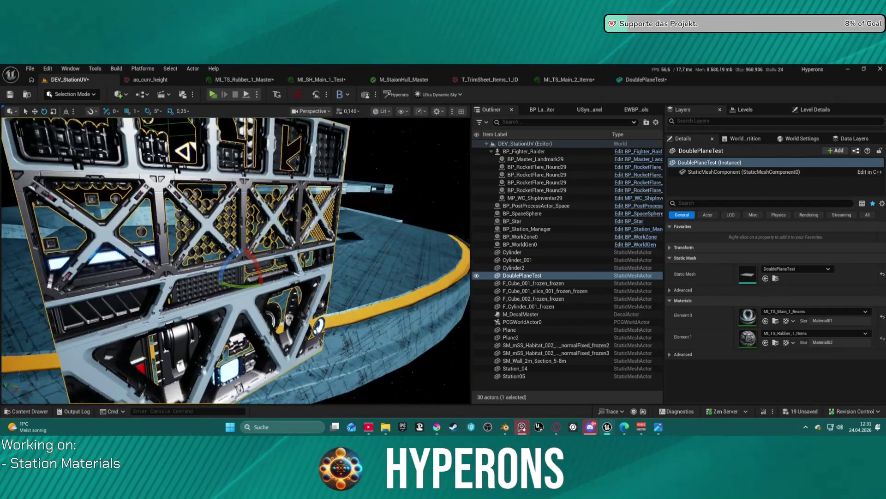
{"action": "mouse_move", "coordinate": [236, 260]}
{"action": "left_mouse_down"}
{"action": "mouse_move", "coordinate": [153, 260]}
{"action": "mouse_move", "coordinate": [181, 260]}
{"action": "left_mouse_up"}
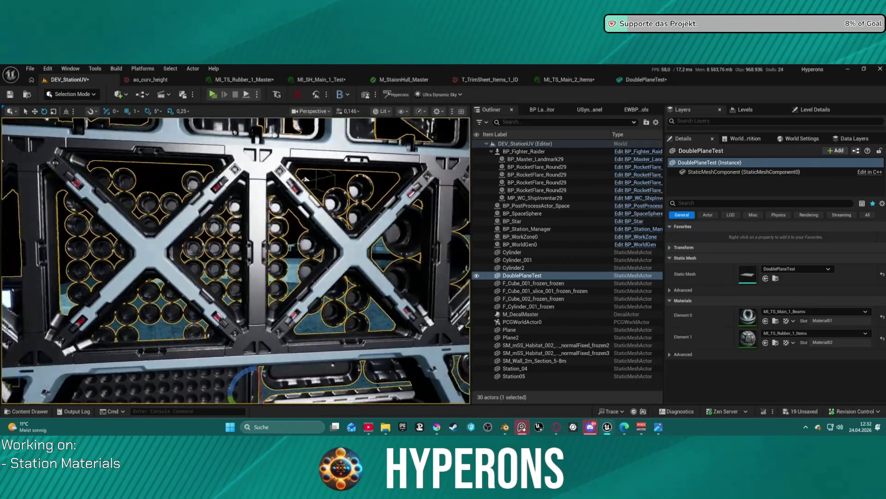
{"action": "mouse_move", "coordinate": [180, 260]}
{"action": "left_mouse_down"}
{"action": "mouse_move", "coordinate": [152, 260]}
{"action": "mouse_move", "coordinate": [180, 260]}
{"action": "left_mouse_up"}
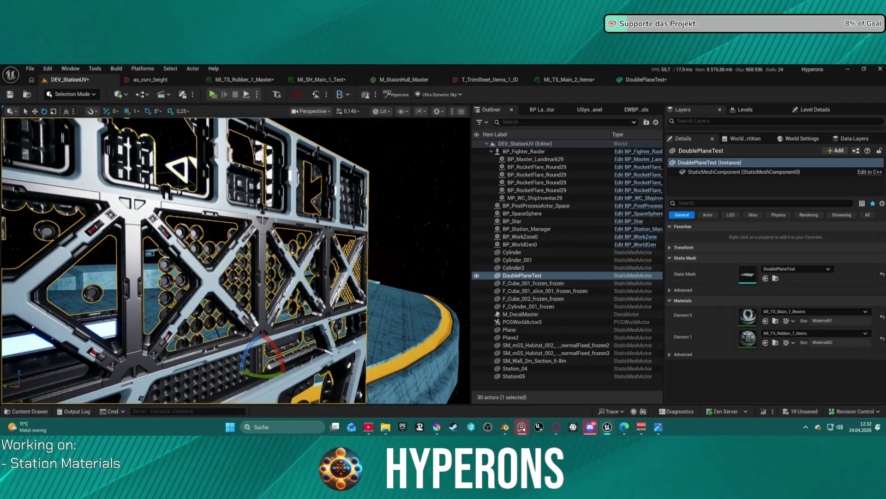
Fly around the ring station to inspect the hull plating, then select Station_04.
{"action": "left_click_drag", "start_coordinate": [180, 260], "coordinate": [235, 260]}
{"action": "scroll", "coordinate": [189, 259], "scroll_direction": "up", "scroll_amount": 5}
{"action": "scroll", "coordinate": [203, 260], "scroll_direction": "up", "scroll_amount": 5}
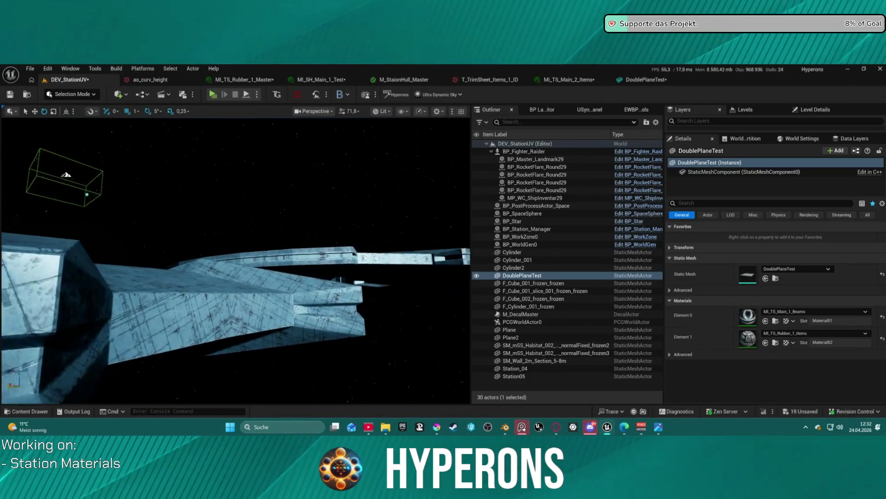
{"action": "left_click_drag", "start_coordinate": [236, 260], "coordinate": [263, 260]}
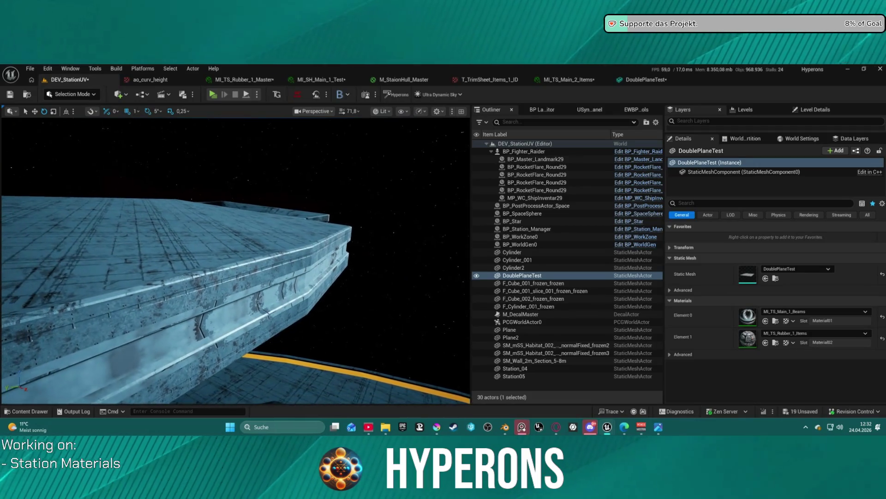
{"action": "left_click_drag", "start_coordinate": [421, 371], "coordinate": [399, 370]}
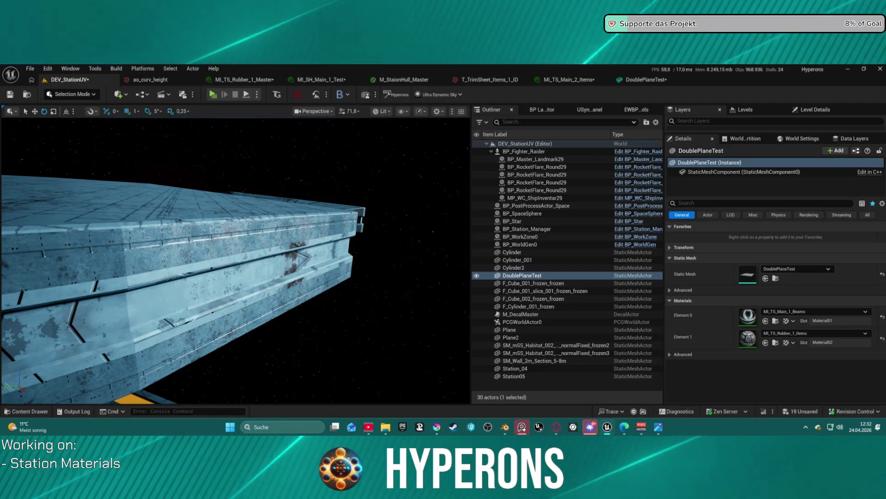
{"action": "mouse_move", "coordinate": [601, 416]}
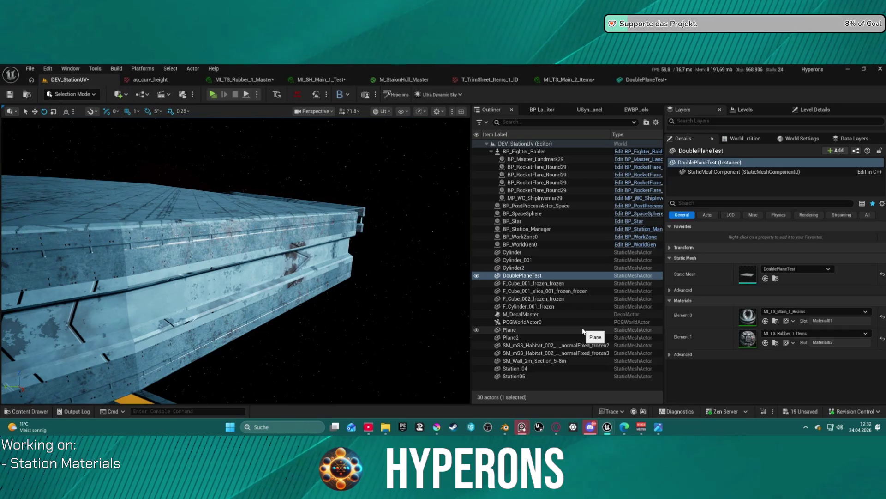
{"action": "left_click_drag", "start_coordinate": [283, 317], "coordinate": [300, 315]}
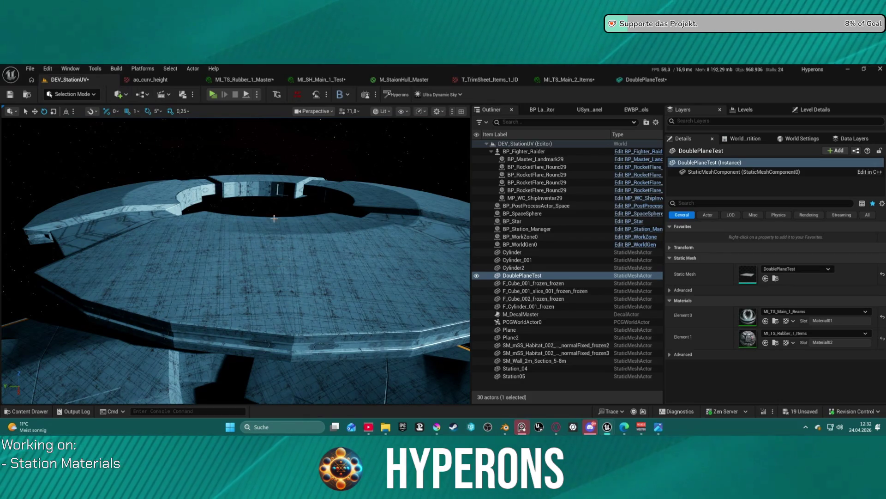
{"action": "left_click_drag", "start_coordinate": [213, 238], "coordinate": [214, 238]}
{"action": "left_click_drag", "start_coordinate": [184, 317], "coordinate": [184, 318]}
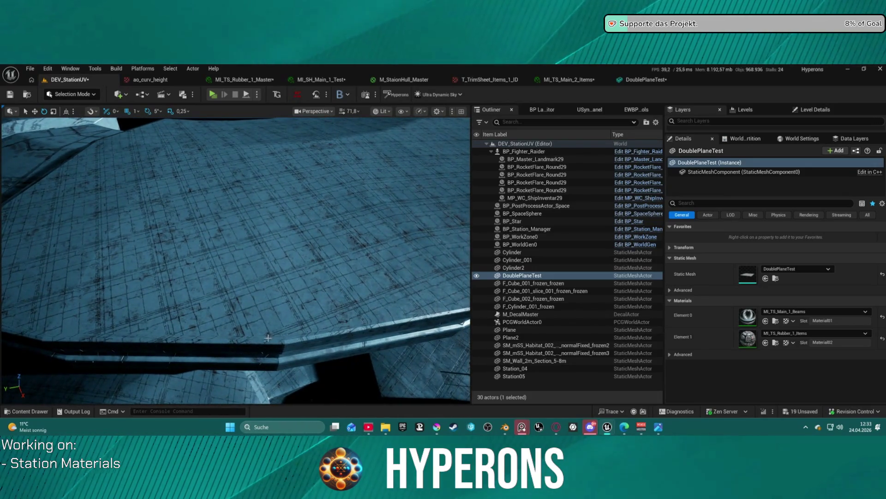
{"action": "left_click_drag", "start_coordinate": [265, 178], "coordinate": [265, 177]}
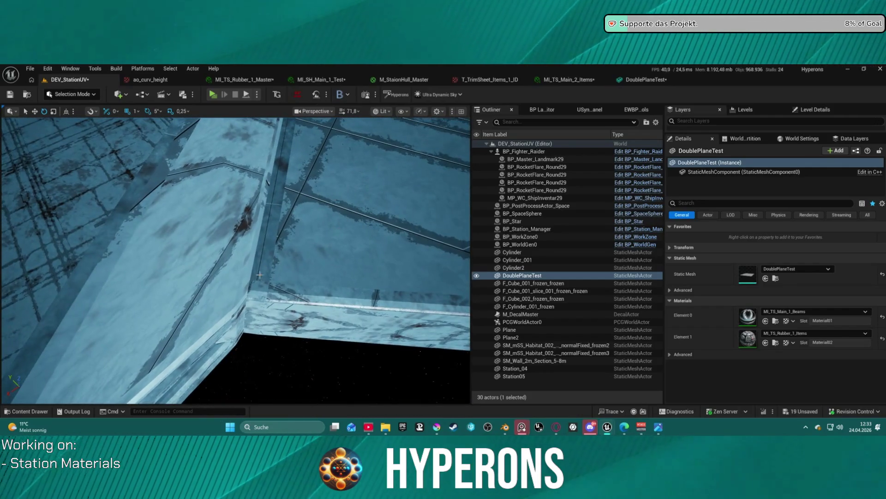
{"action": "left_click", "coordinate": [338, 230]}
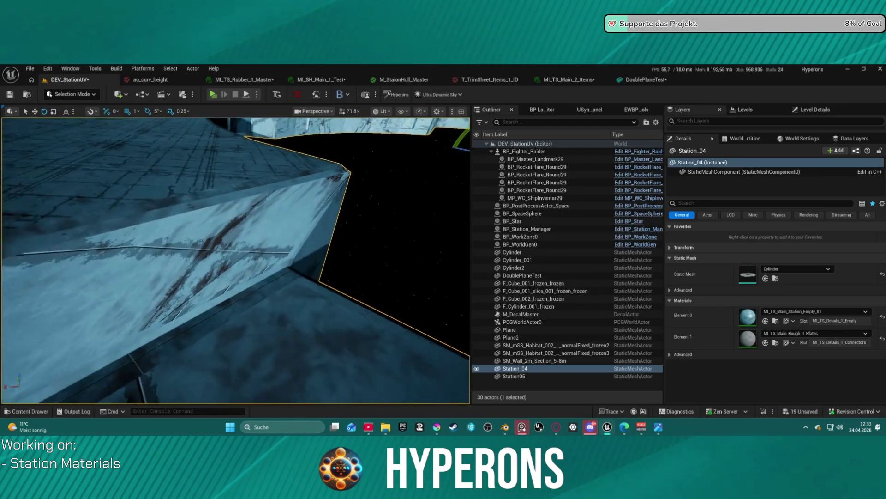
{"action": "left_click_drag", "start_coordinate": [235, 258], "coordinate": [277, 231]}
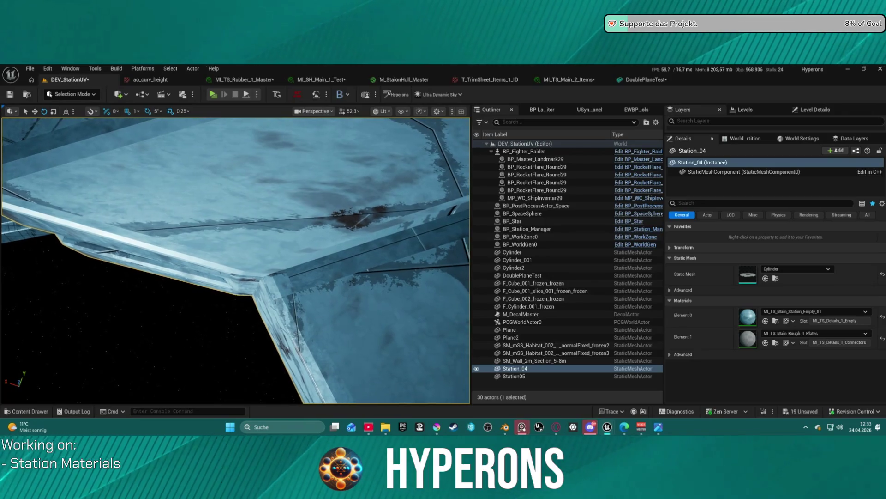
{"action": "left_click_drag", "start_coordinate": [277, 231], "coordinate": [291, 221]}
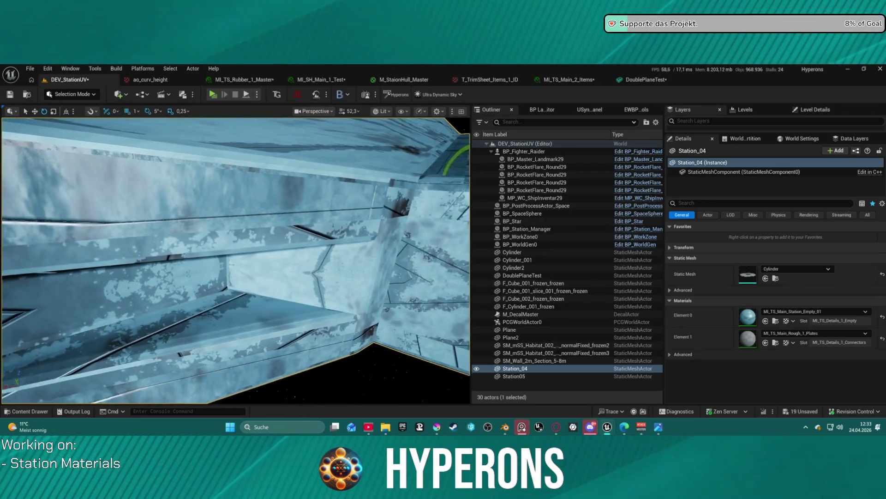
{"action": "key", "text": "f"}
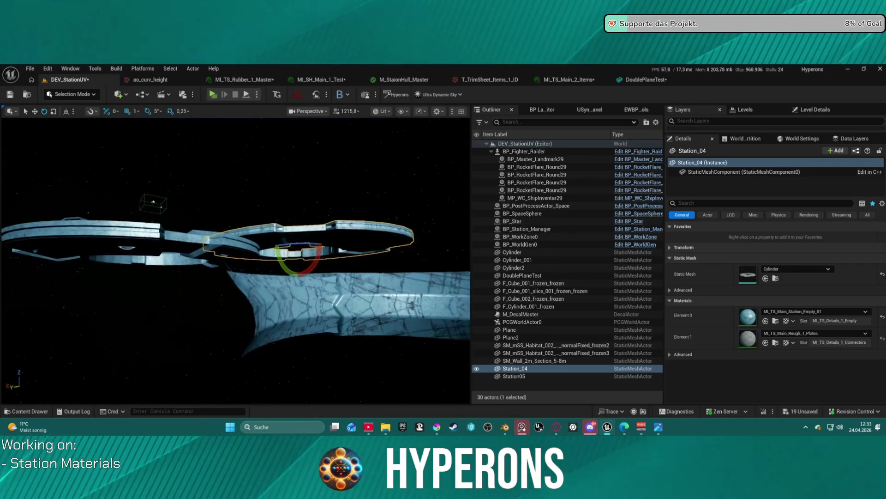
{"action": "key", "text": "w"}
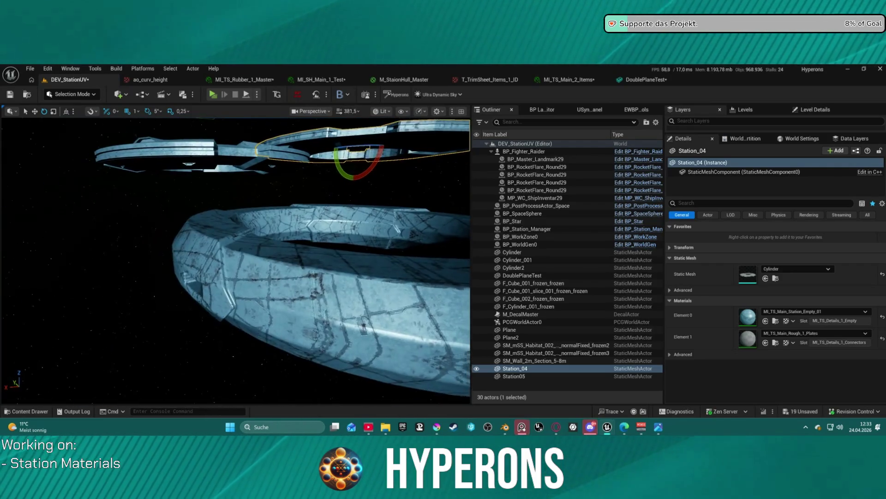
{"action": "scroll", "coordinate": [236, 259], "scroll_direction": "down", "scroll_amount": 1}
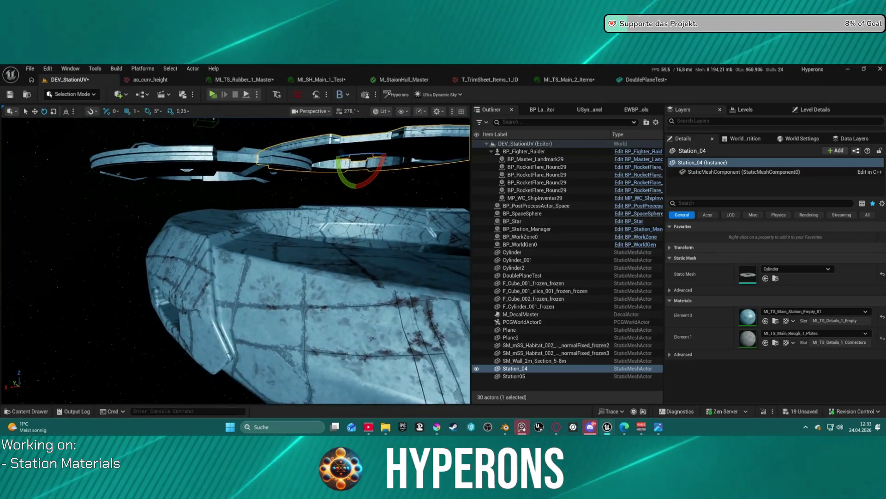
{"action": "key", "text": "s"}
{"action": "key", "text": "s"}
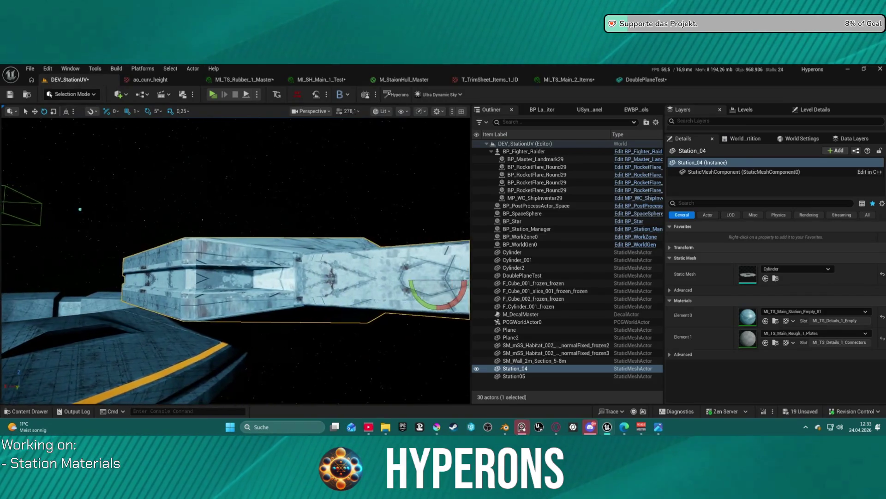
{"action": "mouse_move", "coordinate": [235, 258]}
{"action": "left_mouse_down"}
{"action": "mouse_move", "coordinate": [236, 231]}
{"action": "mouse_move", "coordinate": [266, 230]}
{"action": "mouse_move", "coordinate": [266, 261]}
{"action": "mouse_move", "coordinate": [353, 244]}
{"action": "mouse_move", "coordinate": [318, 245]}
{"action": "left_mouse_up"}
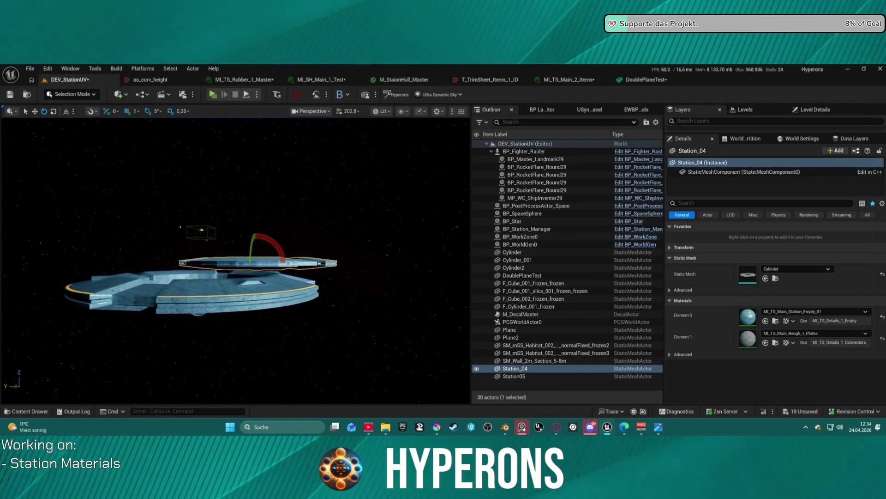
{"action": "left_click_drag", "start_coordinate": [318, 246], "coordinate": [318, 248]}
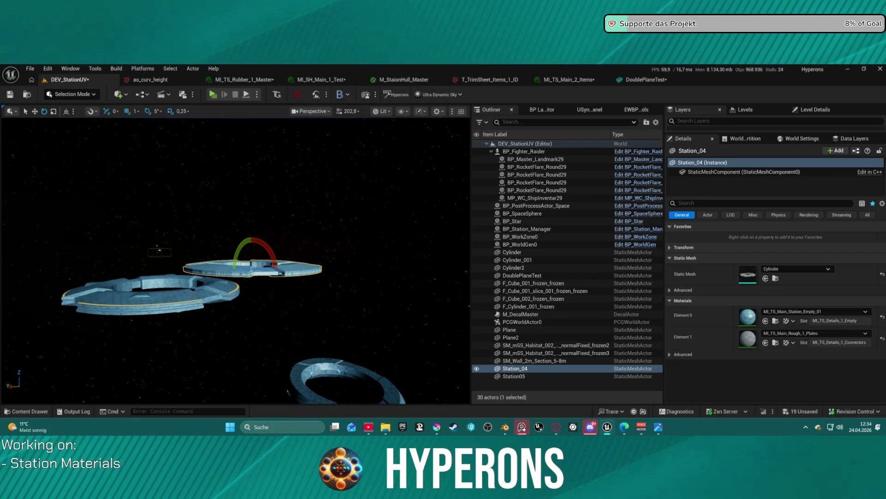
{"action": "left_click_drag", "start_coordinate": [319, 248], "coordinate": [318, 268]}
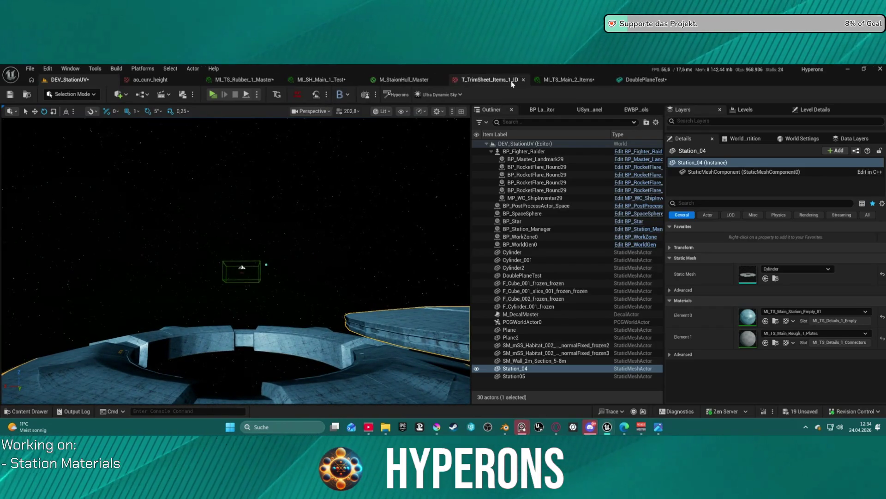
Open M_StaionHull_Master, the parent material of MI_SH_Main_1_Test.
{"action": "left_click", "coordinate": [356, 78]}
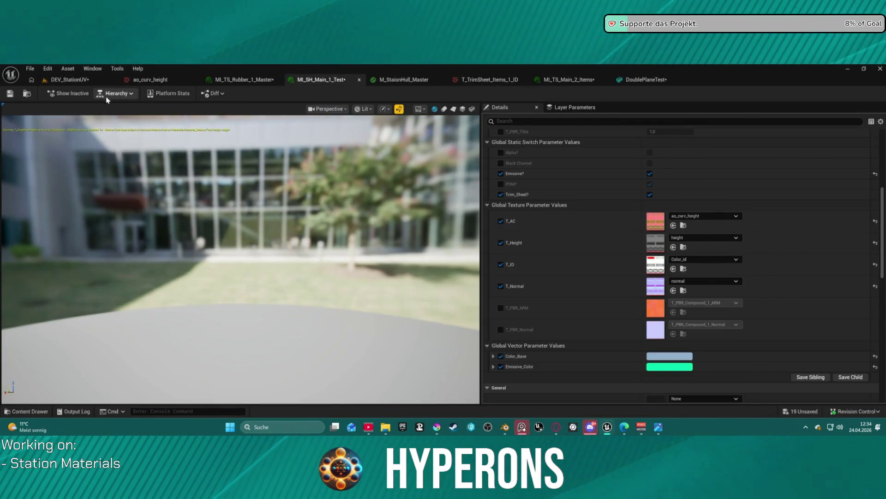
{"action": "left_click", "coordinate": [118, 95]}
{"action": "left_click", "coordinate": [127, 117]}
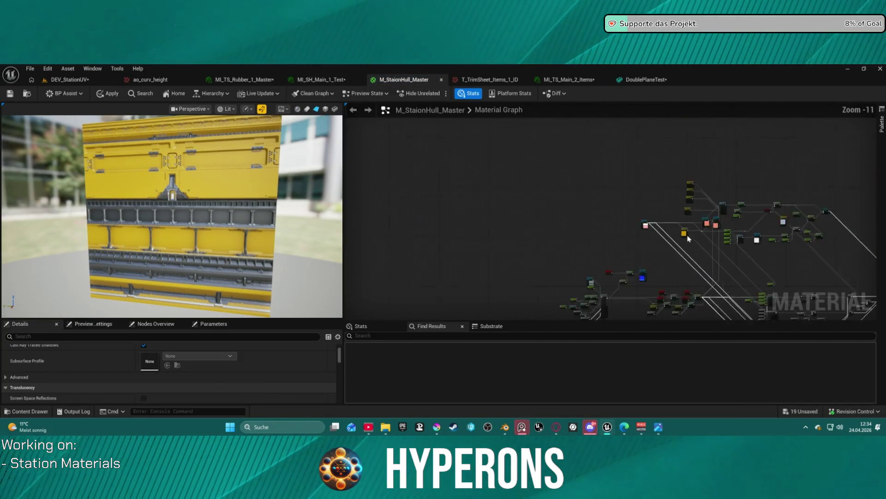
{"action": "scroll", "coordinate": [690, 175], "scroll_direction": "down", "scroll_amount": 9}
{"action": "scroll", "coordinate": [690, 175], "scroll_direction": "up", "scroll_amount": 4}
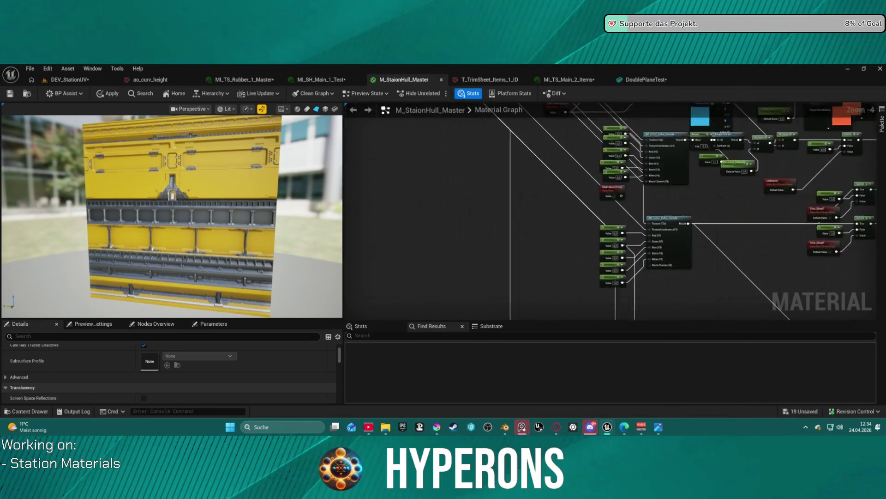
{"action": "left_click_drag", "start_coordinate": [690, 175], "coordinate": [348, 137]}
Navigate the graph to the POM? and Trim_Sheet? TexCoord / Absolute World Position switches.
{"action": "scroll", "coordinate": [647, 232], "scroll_direction": "down", "scroll_amount": 2}
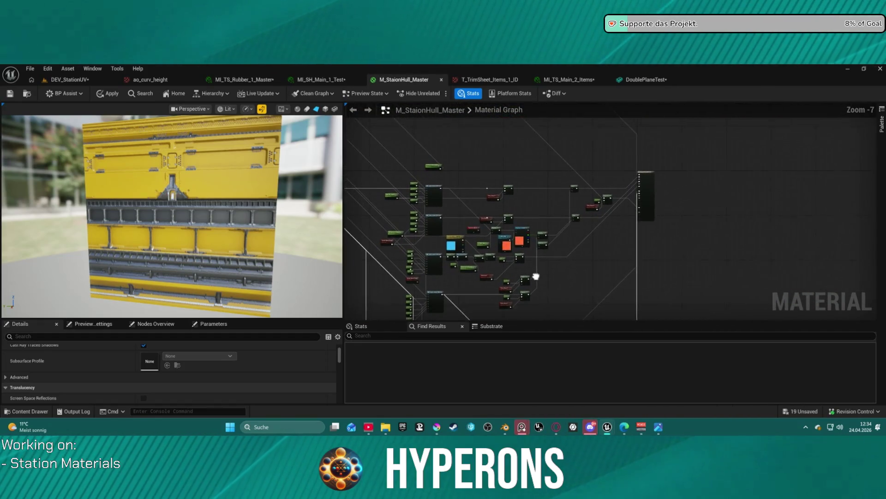
{"action": "scroll", "coordinate": [588, 212], "scroll_direction": "up", "scroll_amount": 5}
{"action": "left_click_drag", "start_coordinate": [485, 272], "coordinate": [409, 300]}
{"action": "scroll", "coordinate": [409, 301], "scroll_direction": "down", "scroll_amount": 3}
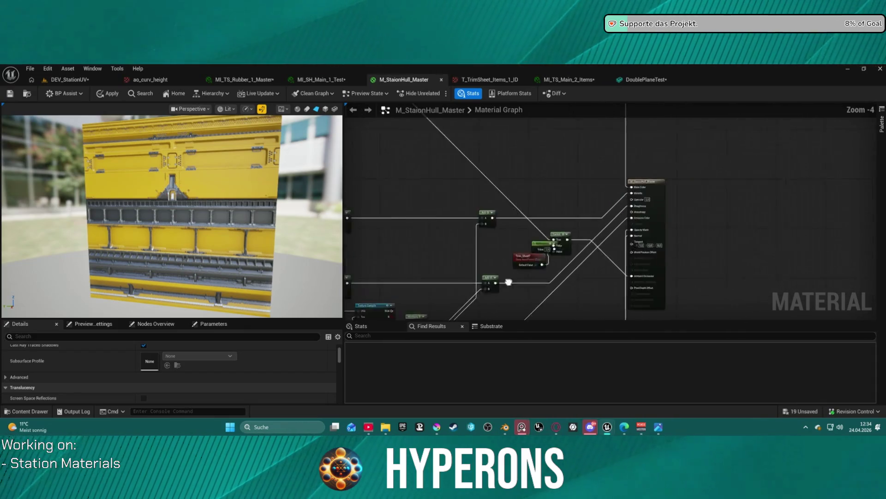
{"action": "left_click_drag", "start_coordinate": [609, 211], "coordinate": [541, 250]}
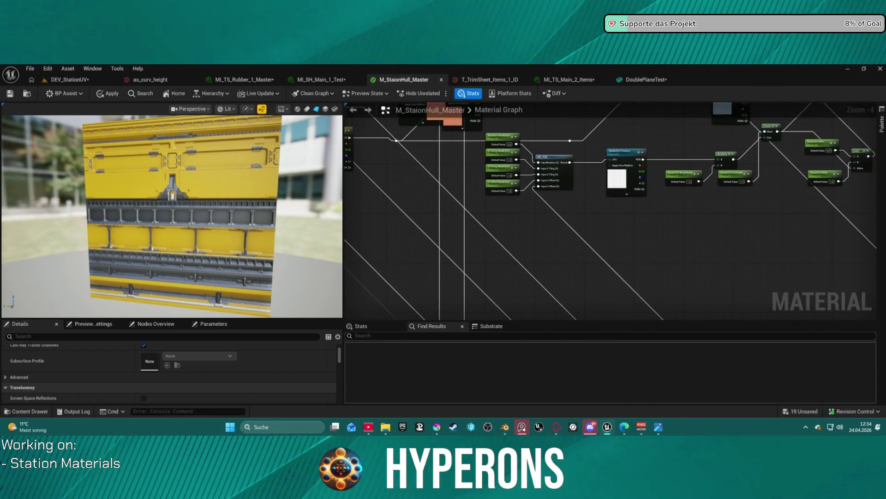
{"action": "mouse_move", "coordinate": [602, 199]}
{"action": "left_mouse_down"}
{"action": "mouse_move", "coordinate": [573, 272]}
{"action": "mouse_move", "coordinate": [495, 301]}
{"action": "mouse_move", "coordinate": [719, 315]}
{"action": "mouse_move", "coordinate": [556, 223]}
{"action": "left_mouse_up"}
{"action": "mouse_move", "coordinate": [576, 254]}
{"action": "left_mouse_down"}
{"action": "mouse_move", "coordinate": [454, 183]}
{"action": "mouse_move", "coordinate": [594, 176]}
{"action": "mouse_move", "coordinate": [605, 222]}
{"action": "mouse_move", "coordinate": [600, 202]}
{"action": "mouse_move", "coordinate": [573, 186]}
{"action": "left_mouse_up"}
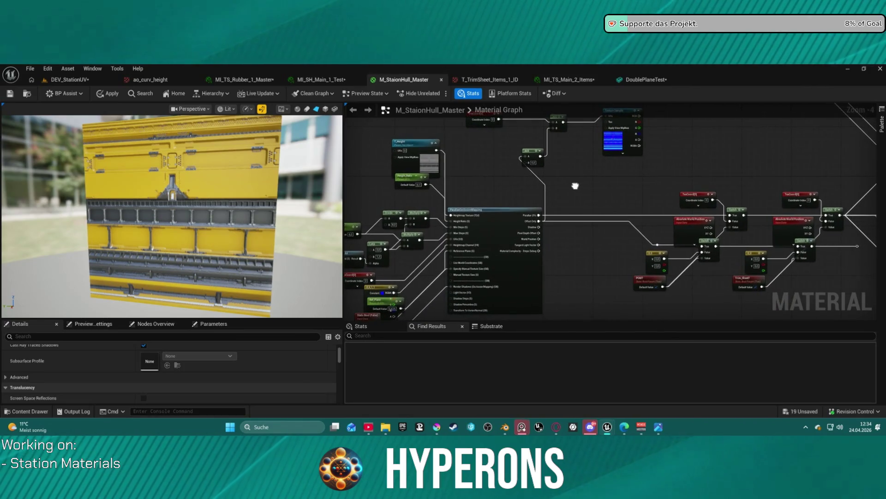
{"action": "scroll", "coordinate": [623, 235], "scroll_direction": "up", "scroll_amount": 2}
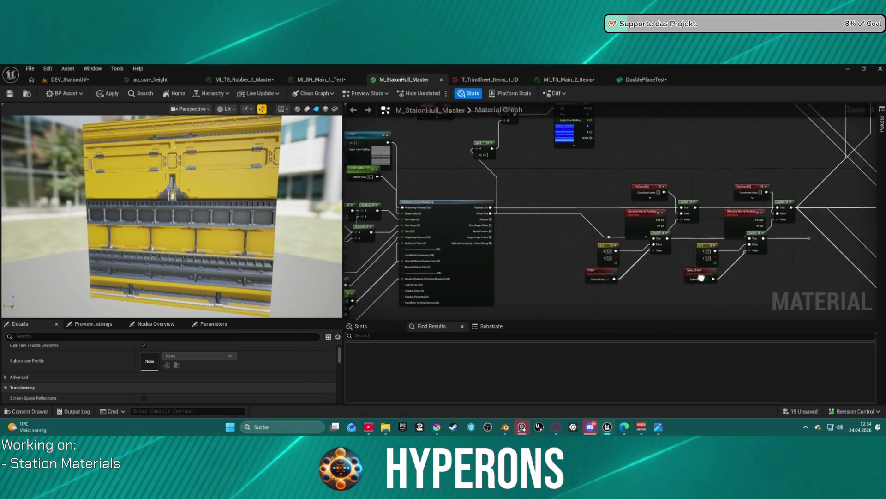
{"action": "left_click_drag", "start_coordinate": [623, 236], "coordinate": [657, 268]}
{"action": "left_click", "coordinate": [412, 186]}
Reposition the Absolute World Position, Switch and right 2Vector constant nodes.
{"action": "mouse_move", "coordinate": [412, 186]}
{"action": "left_mouse_down"}
{"action": "mouse_move", "coordinate": [393, 179]}
{"action": "mouse_move", "coordinate": [376, 137]}
{"action": "left_mouse_up"}
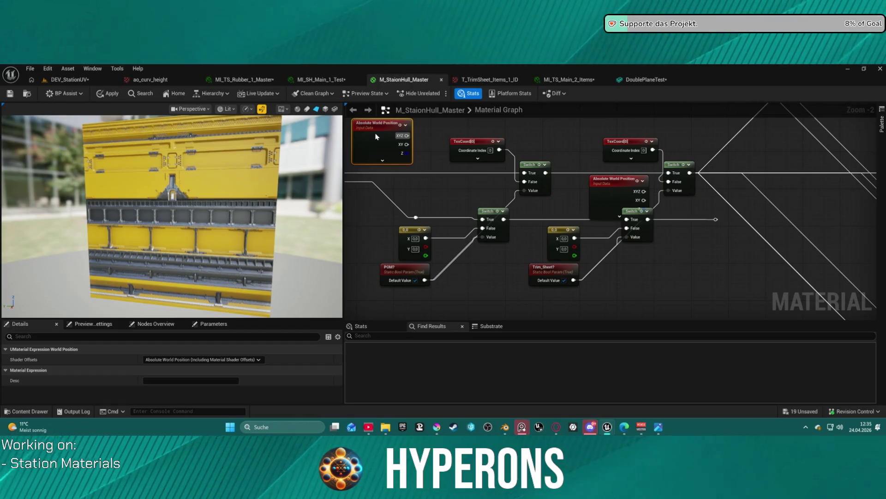
{"action": "left_click_drag", "start_coordinate": [608, 181], "coordinate": [566, 146]}
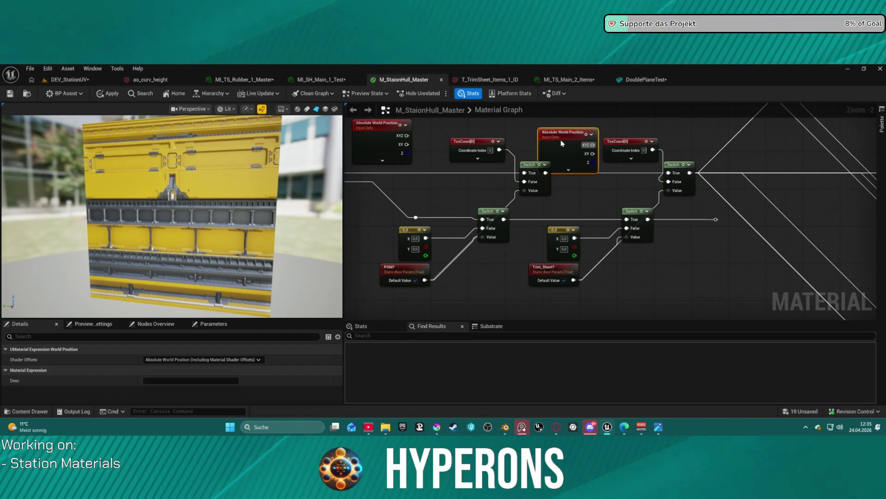
{"action": "left_click", "coordinate": [624, 209]}
{"action": "mouse_move", "coordinate": [624, 209]}
{"action": "left_mouse_down"}
{"action": "mouse_move", "coordinate": [605, 273]}
{"action": "mouse_move", "coordinate": [628, 230]}
{"action": "mouse_move", "coordinate": [643, 259]}
{"action": "left_mouse_up"}
{"action": "mouse_move", "coordinate": [561, 230]}
{"action": "left_mouse_down"}
{"action": "mouse_move", "coordinate": [536, 228]}
{"action": "mouse_move", "coordinate": [492, 258]}
{"action": "left_mouse_up"}
{"action": "left_click_drag", "start_coordinate": [494, 227], "coordinate": [475, 321]}
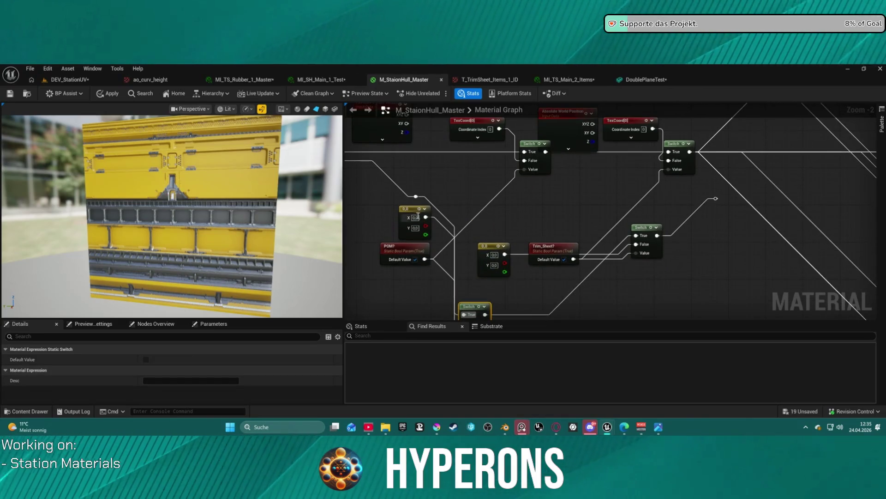
Move the left 2Vector constant, reroute points and Static Switch nodes lower in the graph.
{"action": "left_click", "coordinate": [413, 212]}
{"action": "mouse_move", "coordinate": [438, 197]}
{"action": "left_mouse_down"}
{"action": "mouse_move", "coordinate": [539, 180]}
{"action": "mouse_move", "coordinate": [459, 283]}
{"action": "mouse_move", "coordinate": [459, 300]}
{"action": "left_mouse_up"}
{"action": "left_click", "coordinate": [517, 179], "text": "ctrl"}
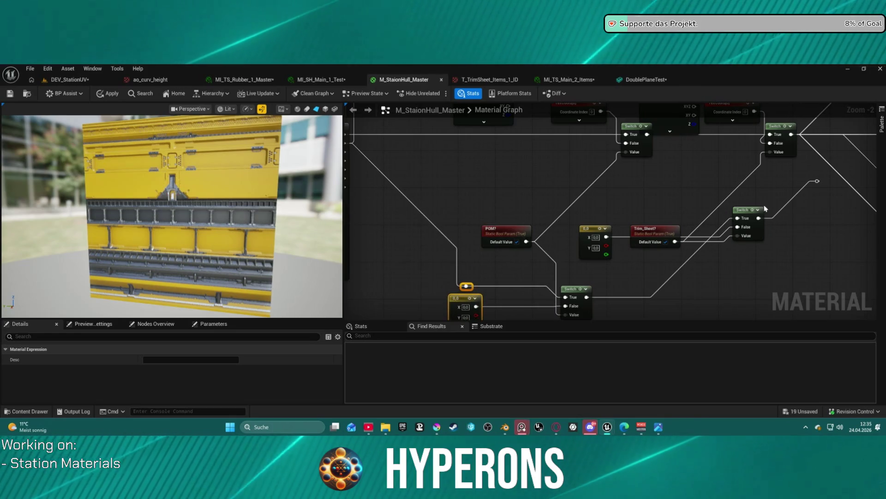
{"action": "mouse_move", "coordinate": [752, 215]}
{"action": "left_mouse_down"}
{"action": "mouse_move", "coordinate": [758, 239]}
{"action": "mouse_move", "coordinate": [771, 214]}
{"action": "mouse_move", "coordinate": [785, 217]}
{"action": "mouse_move", "coordinate": [788, 233]}
{"action": "left_mouse_up"}
{"action": "left_click", "coordinate": [817, 182], "text": "ctrl"}
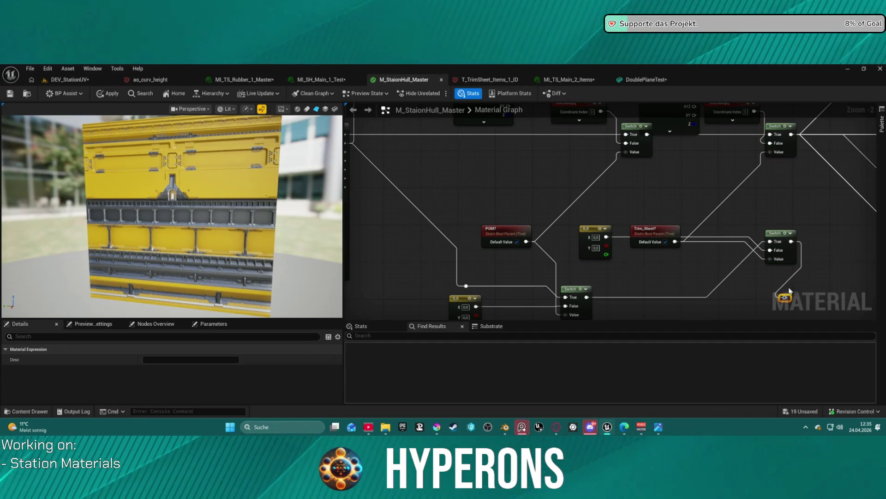
{"action": "mouse_move", "coordinate": [783, 239]}
{"action": "left_mouse_down"}
{"action": "mouse_move", "coordinate": [688, 295]}
{"action": "mouse_move", "coordinate": [637, 298]}
{"action": "mouse_move", "coordinate": [660, 283]}
{"action": "left_mouse_up"}
{"action": "left_click_drag", "start_coordinate": [595, 231], "coordinate": [617, 300]}
Pan across the graph to review the POM, normal and texture sample nodes.
{"action": "scroll", "coordinate": [516, 259], "scroll_direction": "down", "scroll_amount": 6}
{"action": "scroll", "coordinate": [551, 264], "scroll_direction": "up", "scroll_amount": 7}
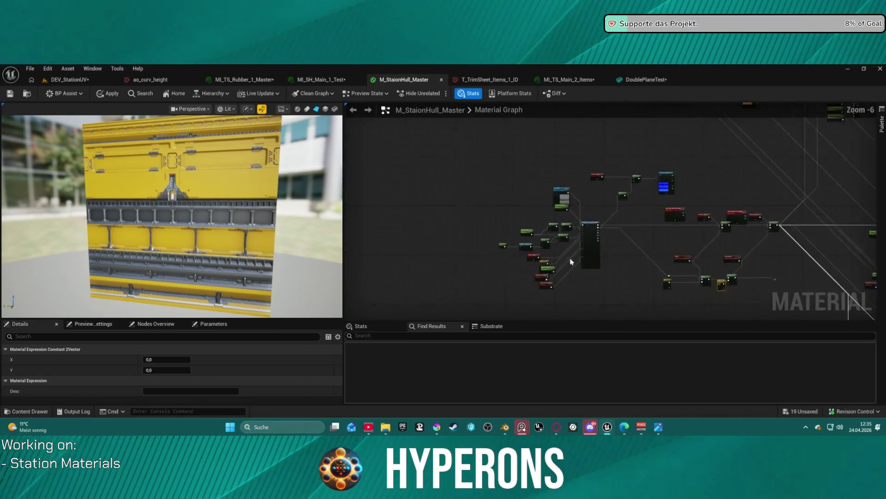
{"action": "mouse_move", "coordinate": [551, 264]}
{"action": "left_mouse_down"}
{"action": "mouse_move", "coordinate": [600, 250]}
{"action": "mouse_move", "coordinate": [619, 258]}
{"action": "left_mouse_up"}
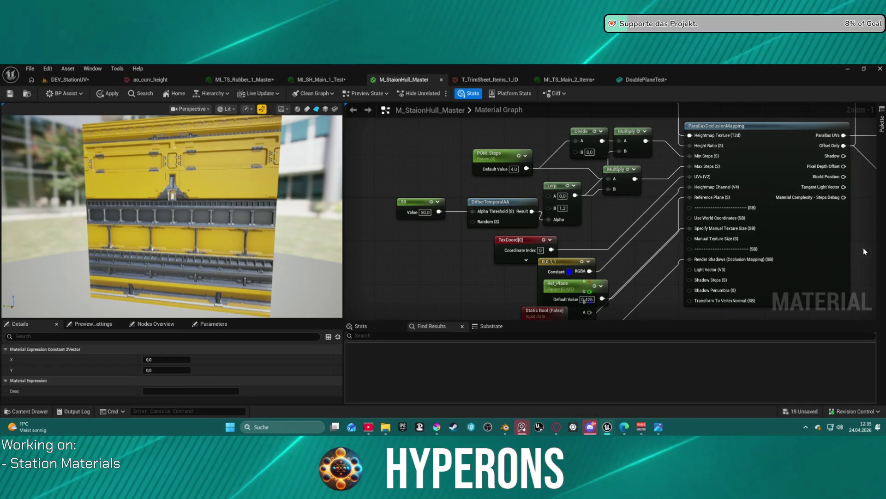
{"action": "scroll", "coordinate": [754, 263], "scroll_direction": "down", "scroll_amount": 4}
{"action": "mouse_move", "coordinate": [754, 263]}
{"action": "left_mouse_down"}
{"action": "mouse_move", "coordinate": [459, 271]}
{"action": "mouse_move", "coordinate": [601, 319]}
{"action": "left_mouse_up"}
{"action": "scroll", "coordinate": [678, 221], "scroll_direction": "up", "scroll_amount": 3}
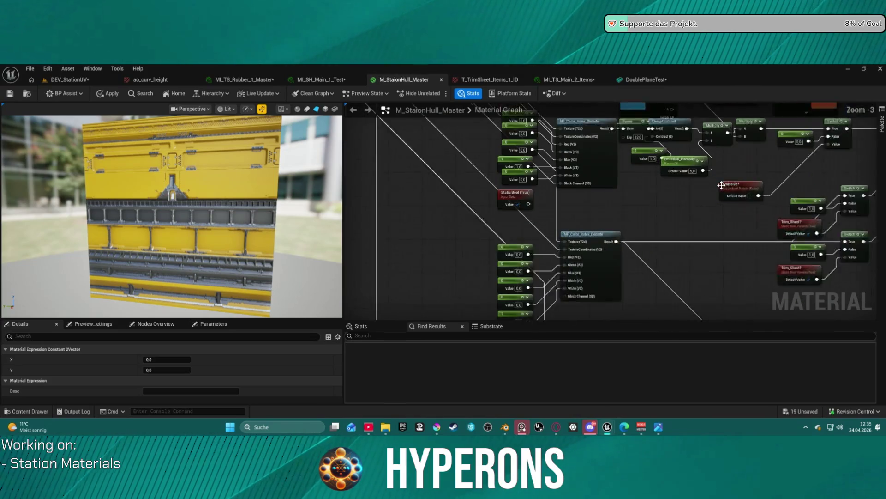
{"action": "mouse_move", "coordinate": [679, 221]}
{"action": "left_mouse_down"}
{"action": "mouse_move", "coordinate": [656, 157]}
{"action": "mouse_move", "coordinate": [661, 97]}
{"action": "mouse_move", "coordinate": [720, 101]}
{"action": "mouse_move", "coordinate": [785, 139]}
{"action": "mouse_move", "coordinate": [831, 208]}
{"action": "left_mouse_up"}
{"action": "scroll", "coordinate": [609, 212], "scroll_direction": "down", "scroll_amount": 3}
{"action": "mouse_move", "coordinate": [610, 212]}
{"action": "left_mouse_down"}
{"action": "mouse_move", "coordinate": [693, 217]}
{"action": "mouse_move", "coordinate": [655, 264]}
{"action": "mouse_move", "coordinate": [480, 293]}
{"action": "mouse_move", "coordinate": [502, 284]}
{"action": "left_mouse_up"}
{"action": "scroll", "coordinate": [684, 222], "scroll_direction": "up", "scroll_amount": 3}
Return to the DEV_StationUV level and frame the station.
{"action": "left_click", "coordinate": [74, 70]}
{"action": "left_click", "coordinate": [48, 82]}
{"action": "key", "text": "f"}
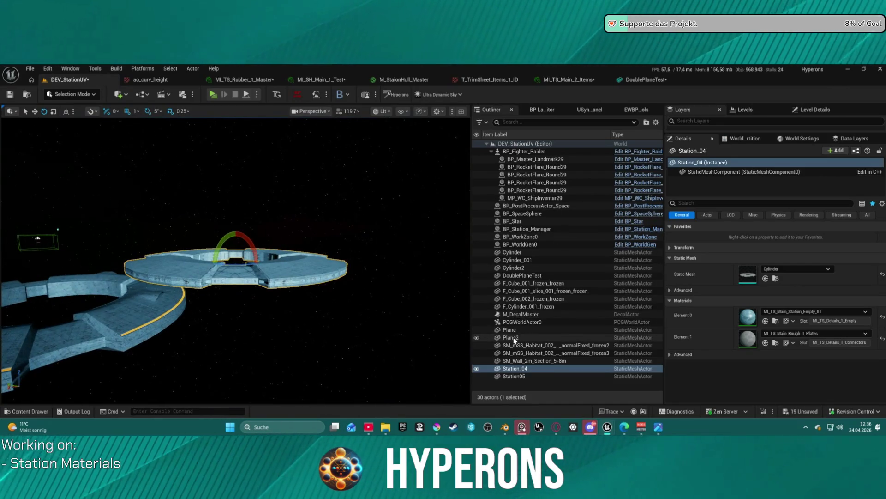
Select Plane2 in the Outliner and frame the MI_TS_Main_1_Plates test plane in view.
{"action": "left_click", "coordinate": [513, 337]}
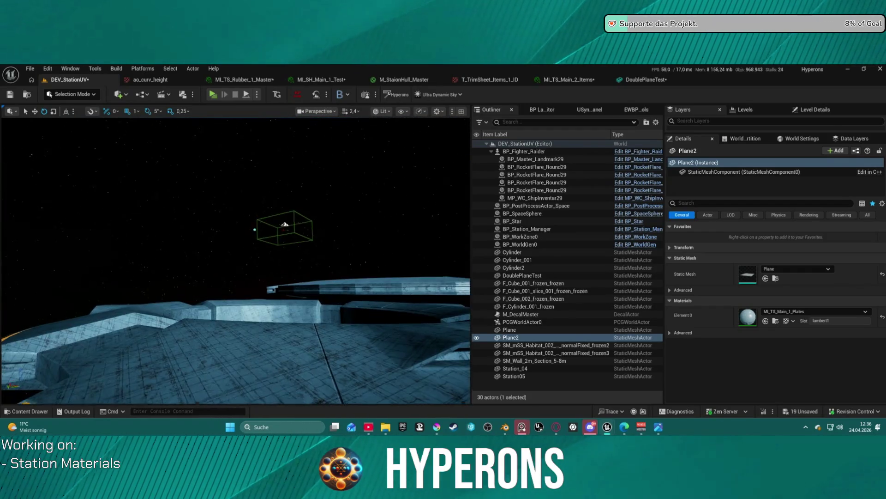
{"action": "double_click", "coordinate": [513, 329]}
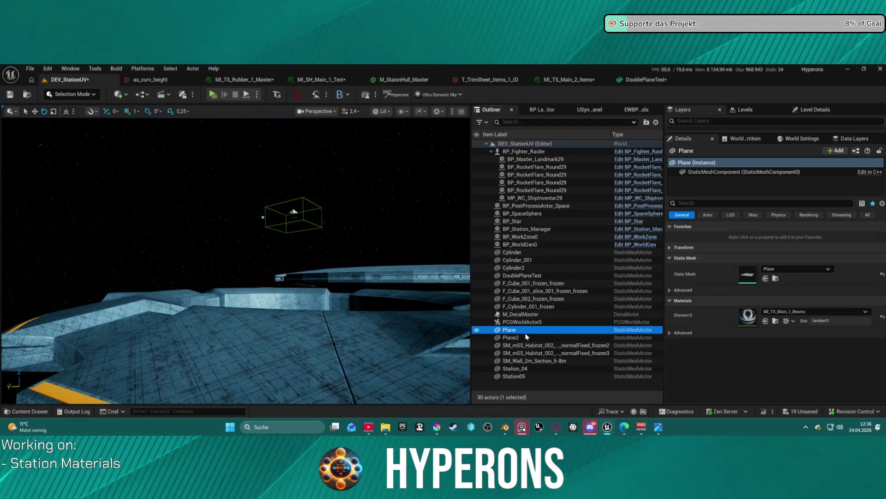
{"action": "left_click", "coordinate": [517, 337]}
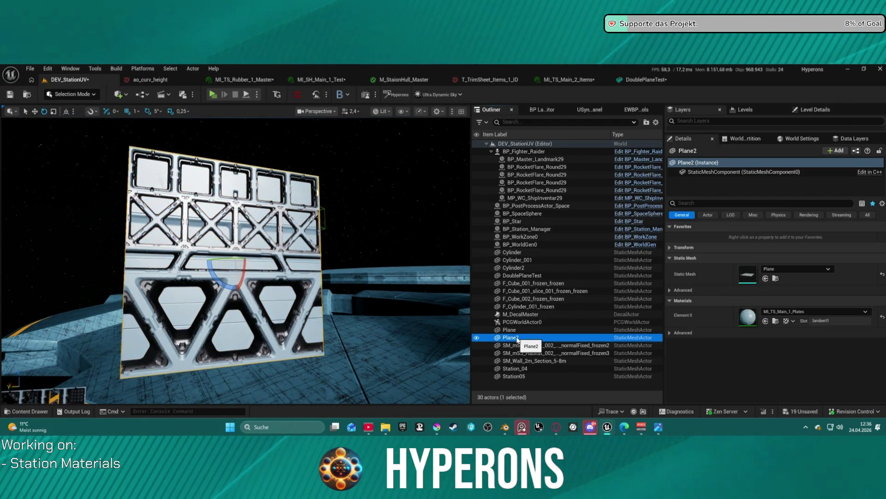
{"action": "left_click_drag", "start_coordinate": [323, 277], "coordinate": [388, 277]}
{"action": "left_click_drag", "start_coordinate": [211, 180], "coordinate": [217, 178]}
{"action": "scroll", "coordinate": [222, 182], "scroll_direction": "down", "scroll_amount": 2}
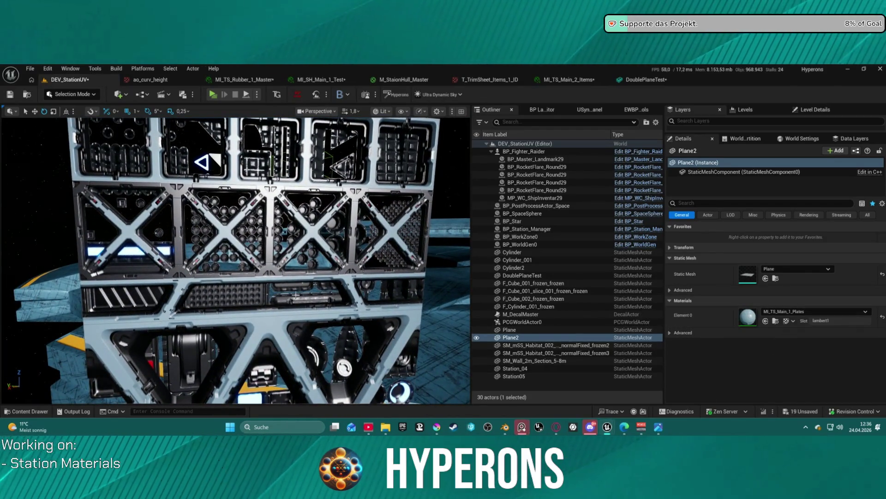
{"action": "left_click", "coordinate": [268, 316]}
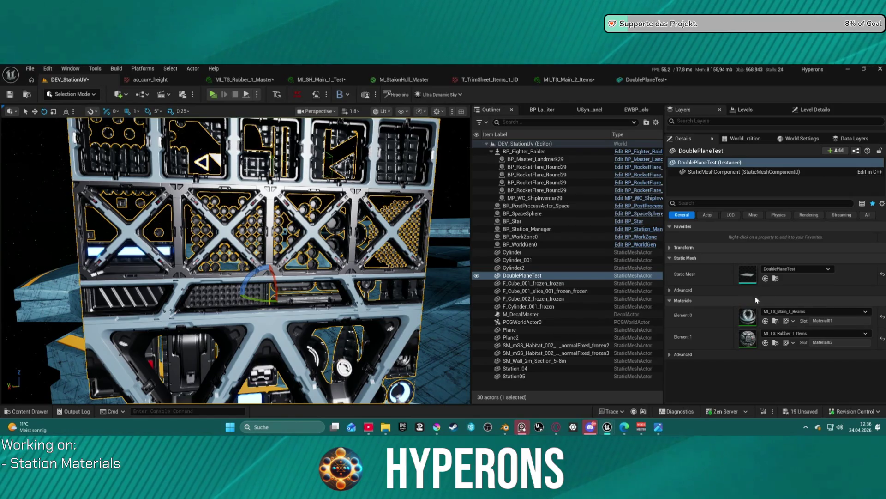
{"action": "left_click", "coordinate": [809, 333]}
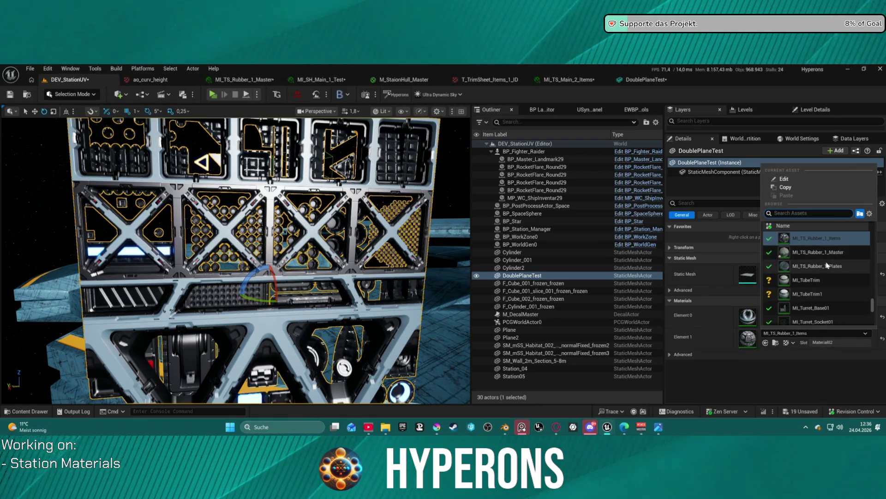
{"action": "scroll", "coordinate": [829, 266], "scroll_direction": "up", "scroll_amount": 5}
{"action": "scroll", "coordinate": [845, 268], "scroll_direction": "up", "scroll_amount": 2}
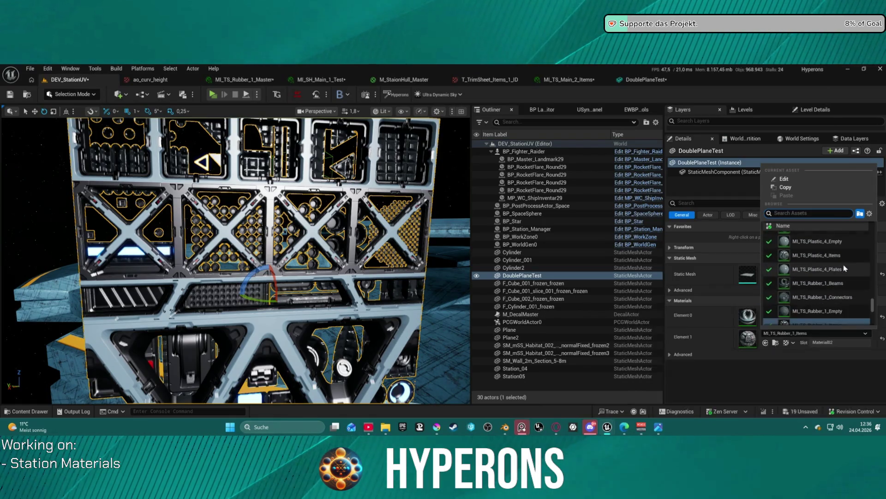
{"action": "left_click", "coordinate": [851, 314]}
{"action": "scroll", "coordinate": [236, 261], "scroll_direction": "down", "scroll_amount": 5}
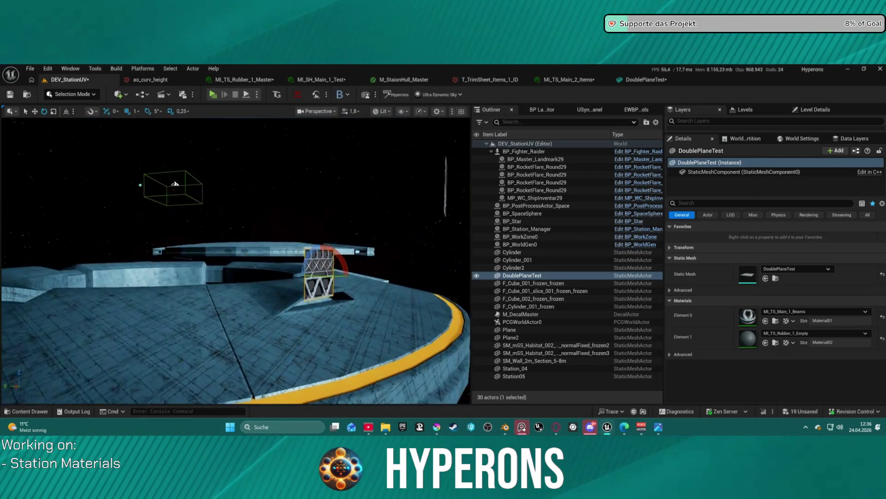
{"action": "scroll", "coordinate": [236, 260], "scroll_direction": "up", "scroll_amount": 5}
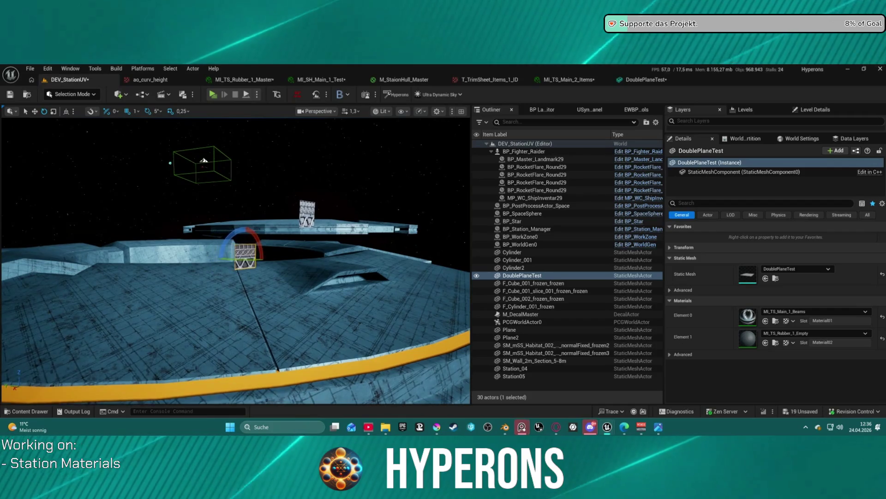
{"action": "scroll", "coordinate": [236, 260], "scroll_direction": "down", "scroll_amount": 5}
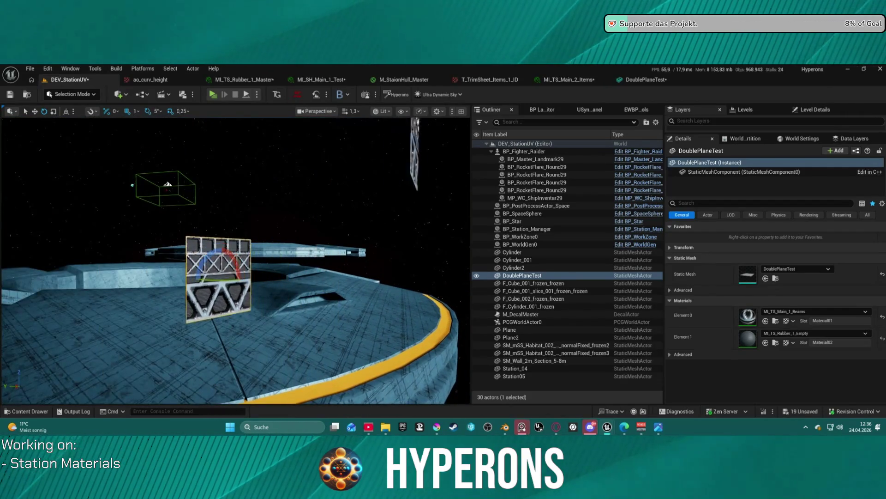
{"action": "scroll", "coordinate": [236, 261], "scroll_direction": "up", "scroll_amount": 5}
{"action": "scroll", "coordinate": [236, 260], "scroll_direction": "down", "scroll_amount": 5}
{"action": "scroll", "coordinate": [236, 260], "scroll_direction": "up", "scroll_amount": 5}
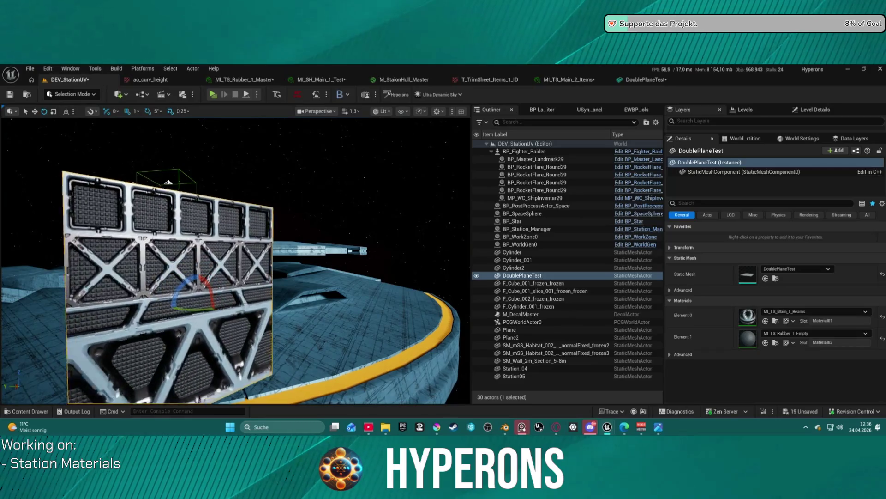
{"action": "scroll", "coordinate": [236, 260], "scroll_direction": "down", "scroll_amount": 2}
{"action": "scroll", "coordinate": [236, 260], "scroll_direction": "down", "scroll_amount": 3}
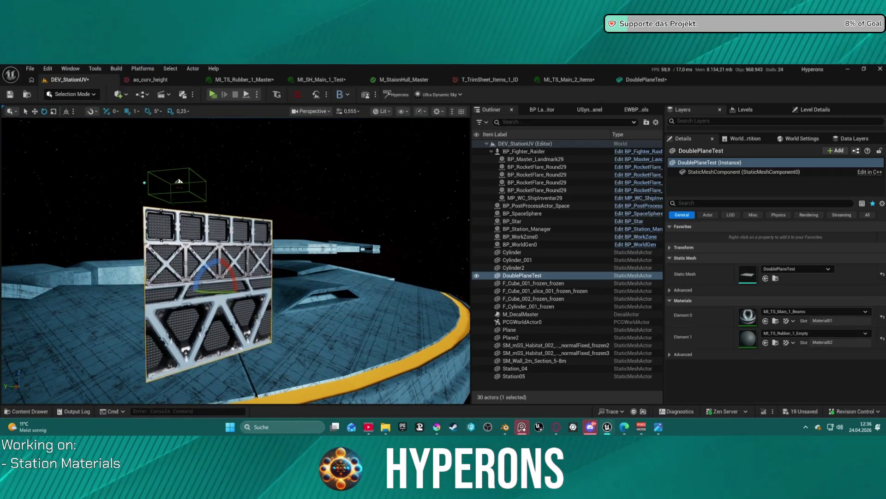
{"action": "scroll", "coordinate": [236, 260], "scroll_direction": "up", "scroll_amount": 3}
{"action": "scroll", "coordinate": [236, 260], "scroll_direction": "down", "scroll_amount": 3}
{"action": "scroll", "coordinate": [236, 261], "scroll_direction": "up", "scroll_amount": 4}
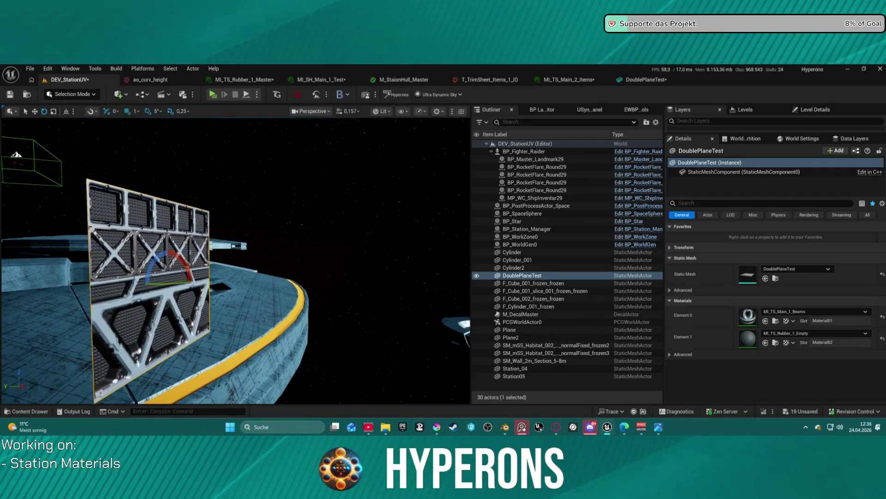
{"action": "scroll", "coordinate": [236, 260], "scroll_direction": "down", "scroll_amount": 3}
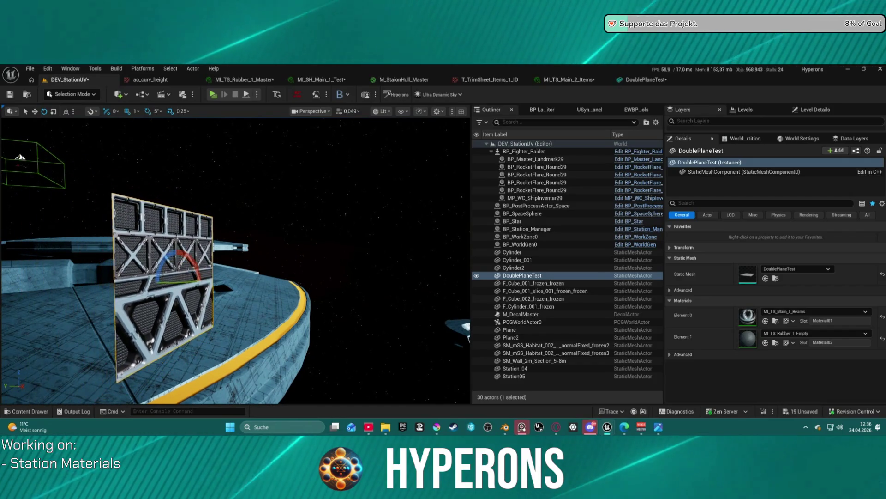
{"action": "scroll", "coordinate": [236, 260], "scroll_direction": "up", "scroll_amount": 5}
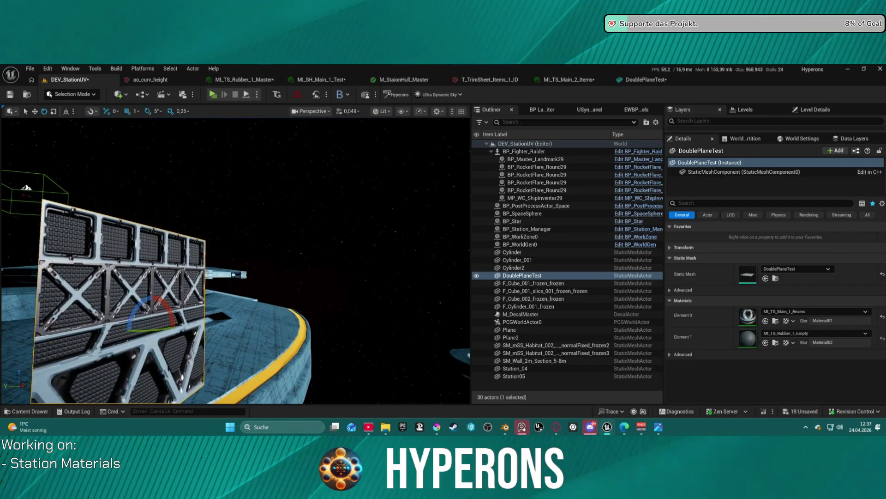
{"action": "scroll", "coordinate": [236, 261], "scroll_direction": "up", "scroll_amount": 4}
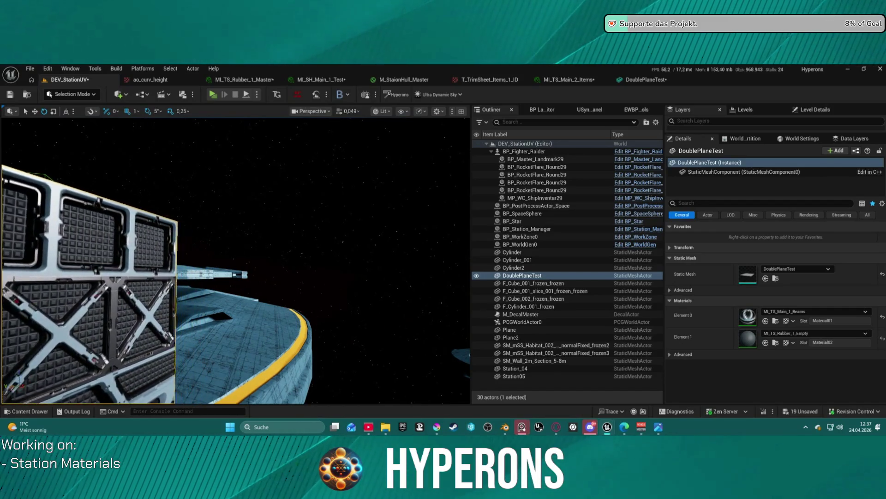
{"action": "scroll", "coordinate": [458, 261], "scroll_direction": "up", "scroll_amount": 2}
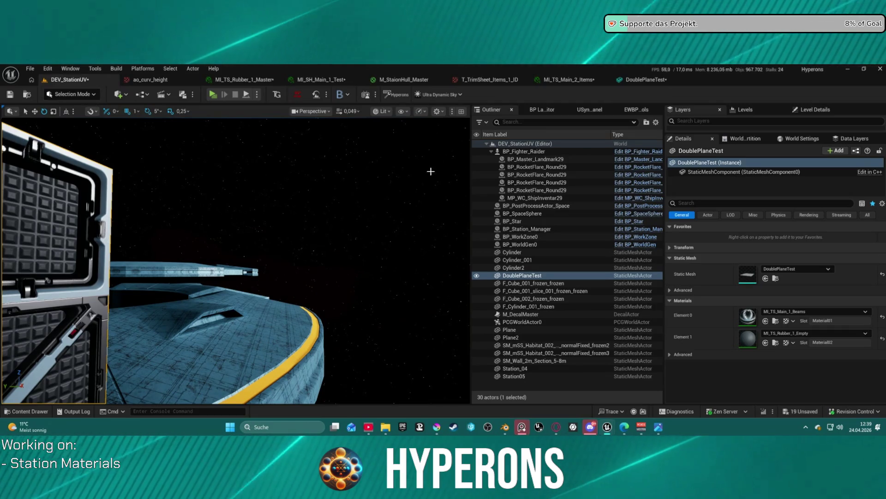
{"action": "left_click_drag", "start_coordinate": [346, 238], "coordinate": [350, 217]}
{"action": "key", "text": "s"}
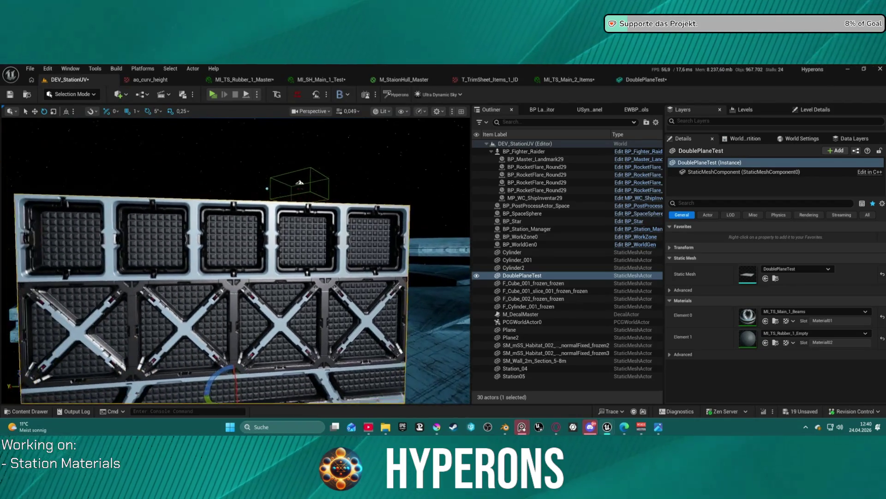
{"action": "key", "text": "w"}
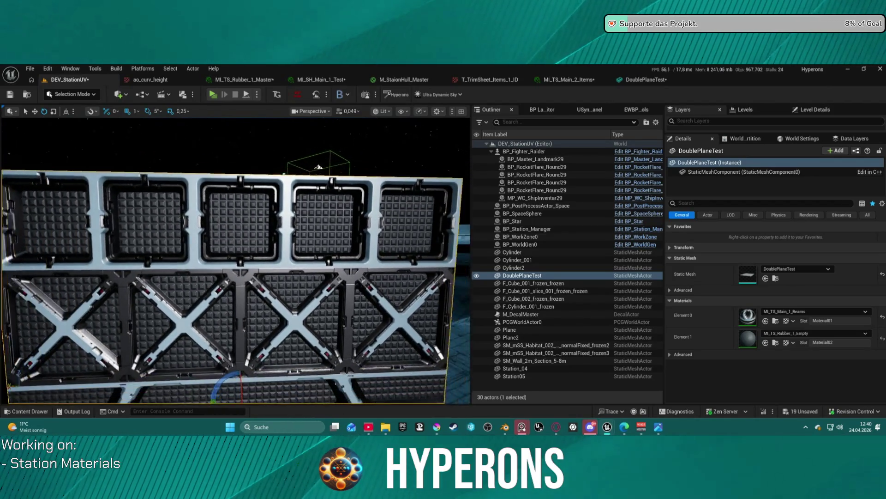
{"action": "key", "text": "w"}
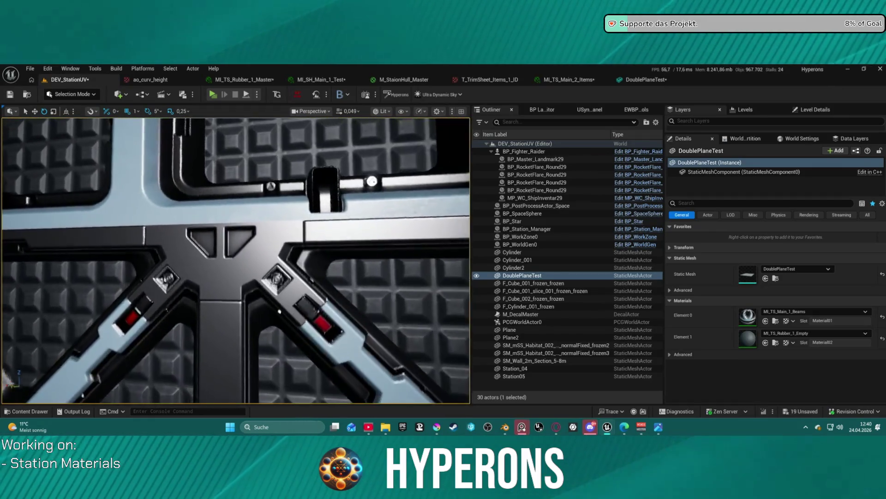
{"action": "key", "text": "s"}
{"action": "key", "text": "s"}
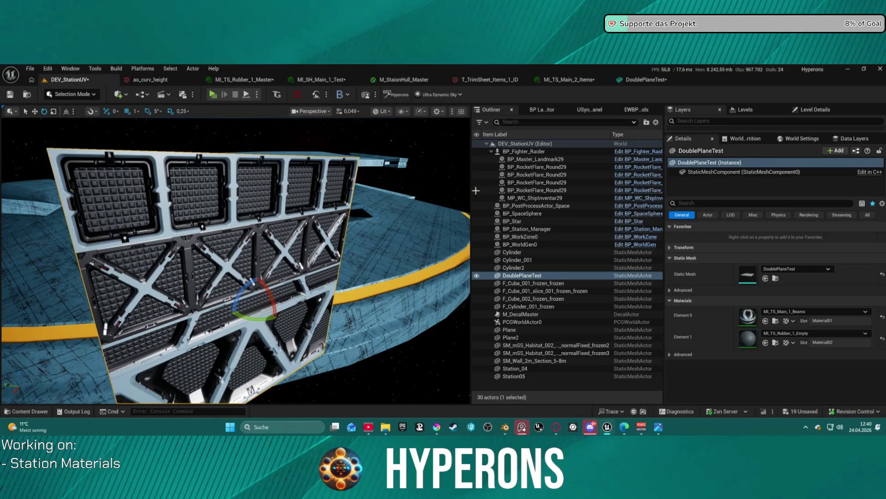
{"action": "mouse_move", "coordinate": [519, 432]}
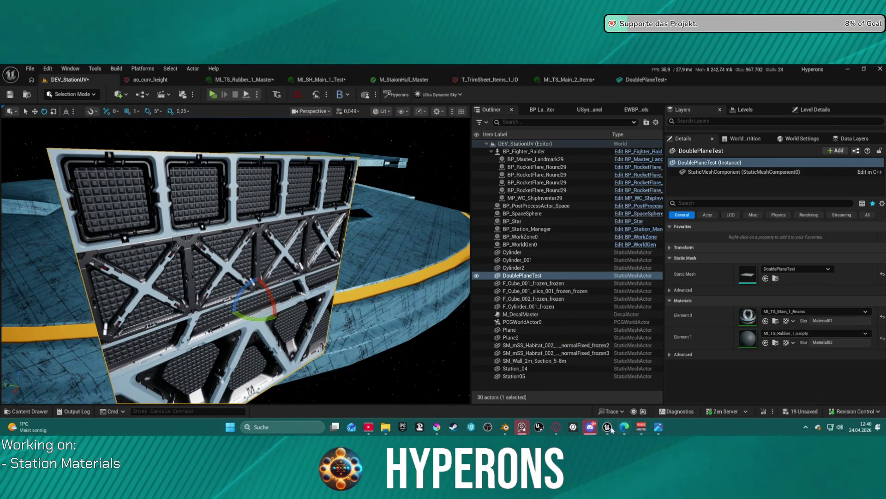
{"action": "mouse_move", "coordinate": [613, 430]}
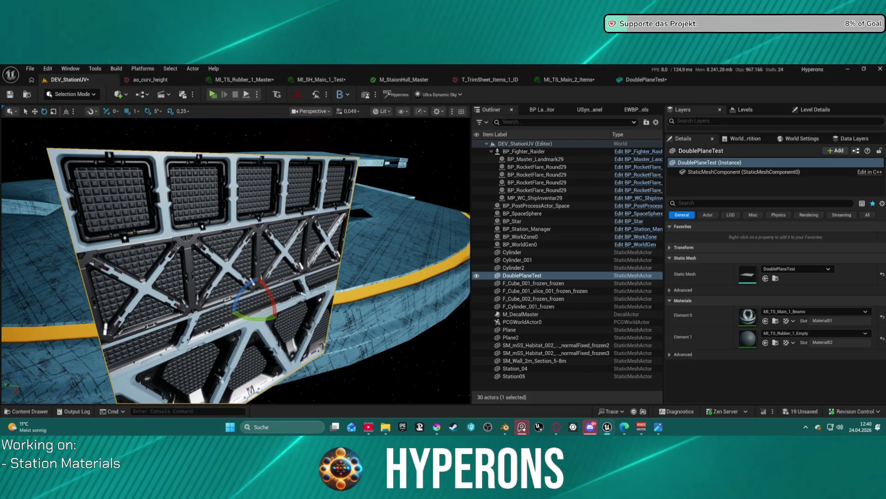
{"action": "key", "text": "ctrl+space"}
{"action": "key", "text": "ctrl+space"}
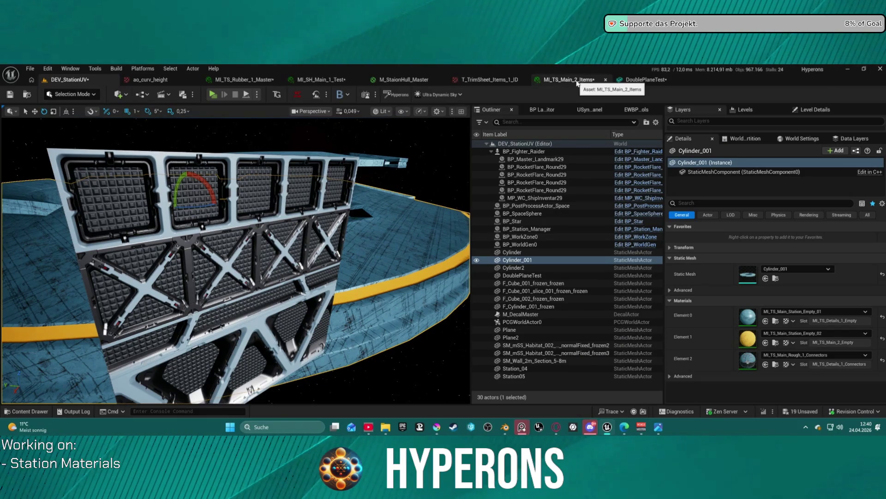
Create and open a Test_02 folder inside Material_Station's Test folder.
{"action": "left_click", "coordinate": [331, 81]}
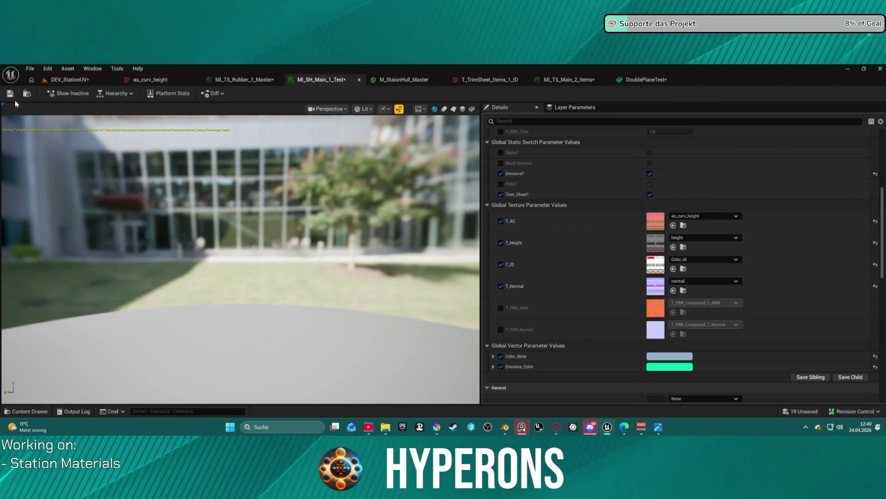
{"action": "left_click", "coordinate": [28, 94]}
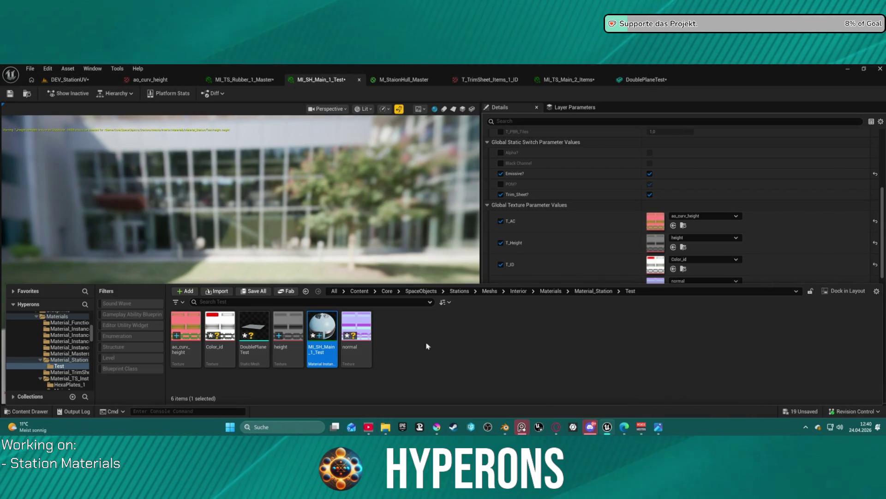
{"action": "right_click", "coordinate": [430, 334]}
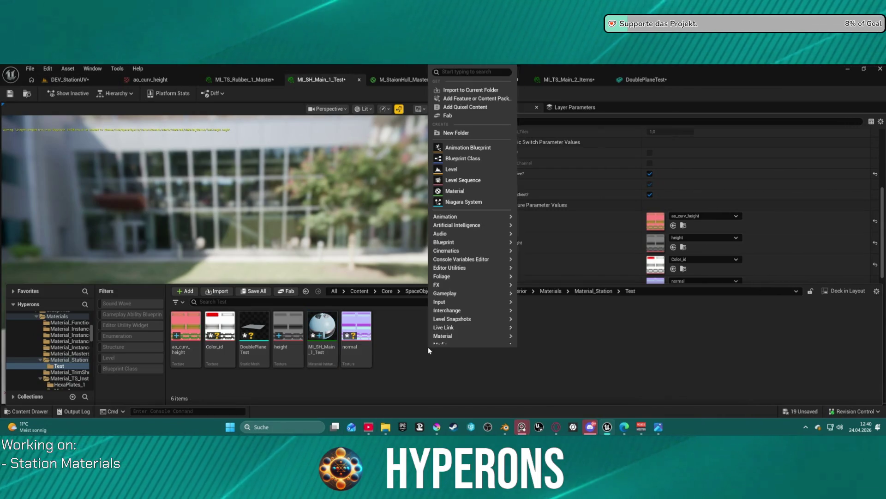
{"action": "left_click", "coordinate": [454, 137]}
{"action": "type", "text": "Test"}
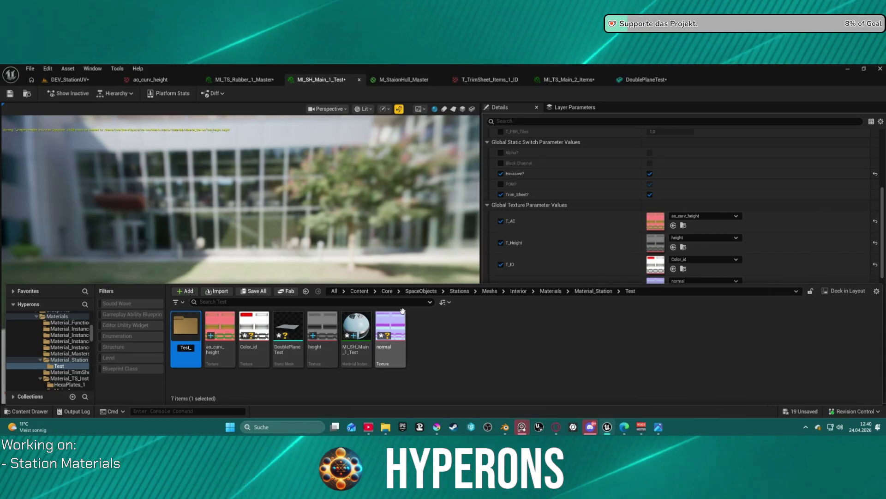
{"action": "type", "text": "_2"}
{"action": "key", "text": "Return"}
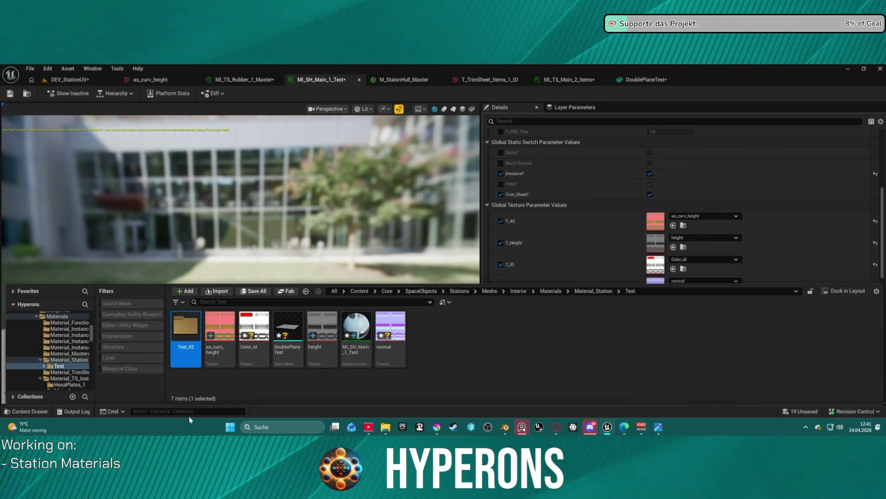
{"action": "double_click", "coordinate": [187, 330]}
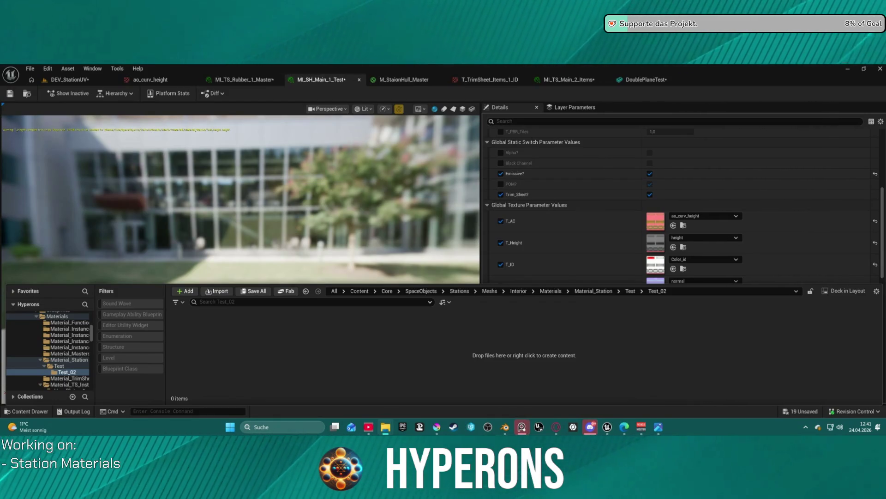
Import the alpha, ao, height and normal textures into Test_02, then return to DEV_StationUV.
{"action": "left_click_drag", "start_coordinate": [351, 330], "coordinate": [276, 334]}
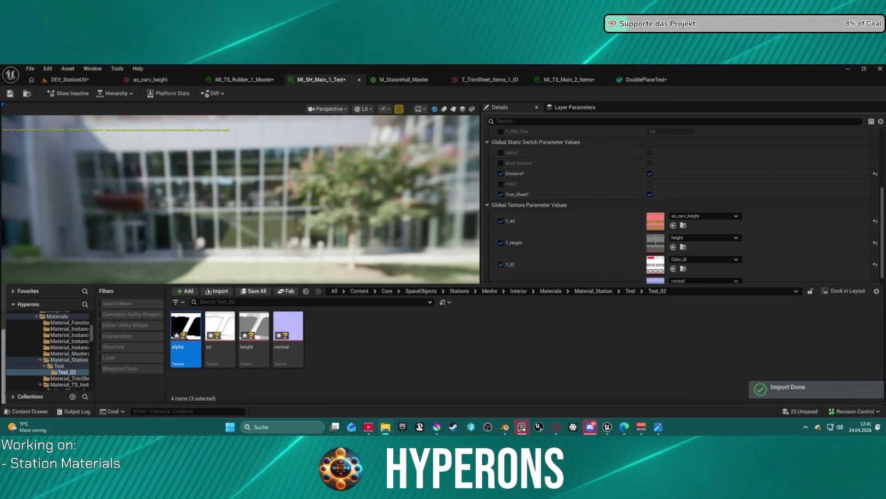
{"action": "mouse_move", "coordinate": [430, 224]}
{"action": "left_mouse_down"}
{"action": "mouse_move", "coordinate": [322, 337]}
{"action": "mouse_move", "coordinate": [377, 351]}
{"action": "left_mouse_up"}
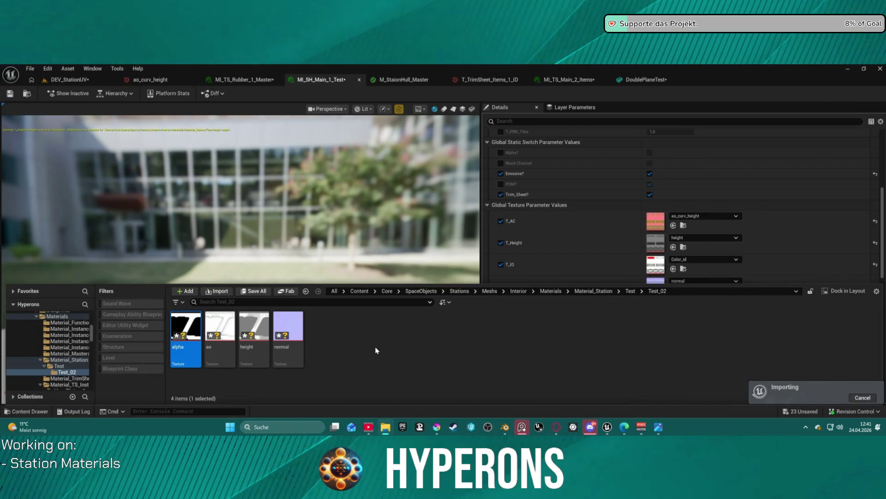
{"action": "left_click", "coordinate": [79, 82]}
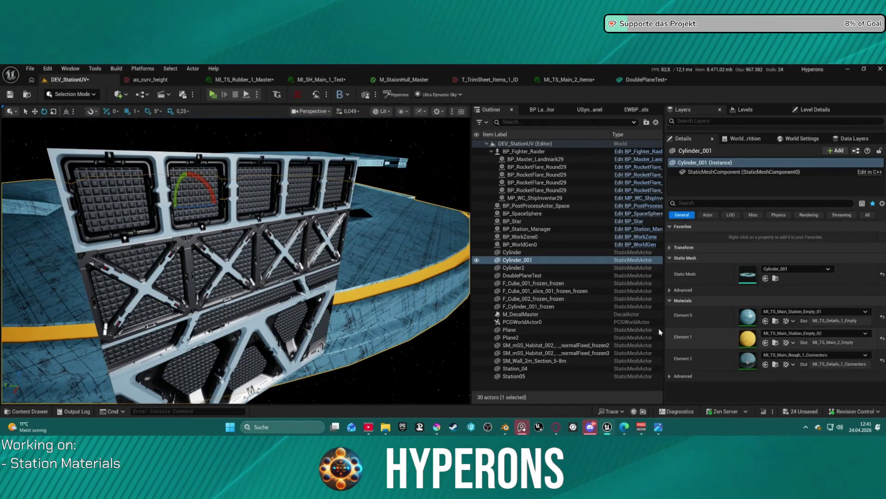
Select the DoublePlaneTest wall and frame it head-on.
{"action": "left_click", "coordinate": [258, 295]}
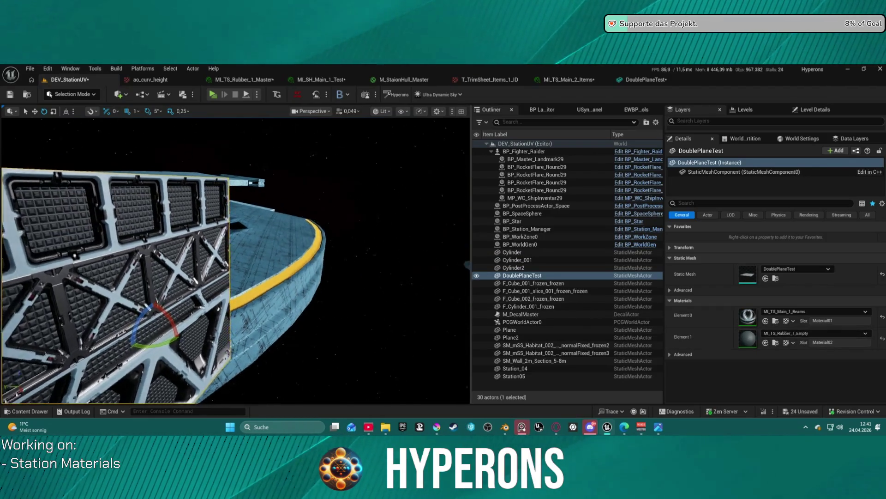
{"action": "key", "text": "f"}
{"action": "left_click_drag", "start_coordinate": [394, 161], "coordinate": [395, 162]}
Assign MI_SH_Main_1_Test from the Test folder to the wall's Element 0 slot.
{"action": "left_click", "coordinate": [29, 411]}
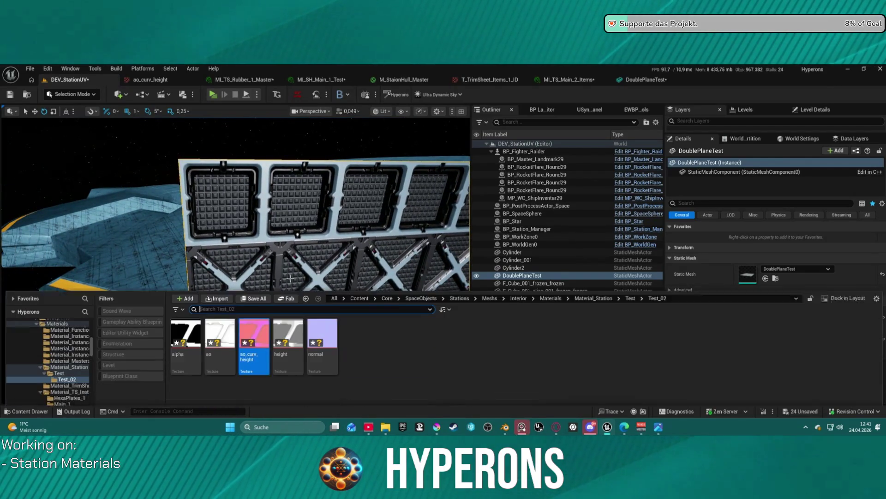
{"action": "left_click", "coordinate": [60, 342]}
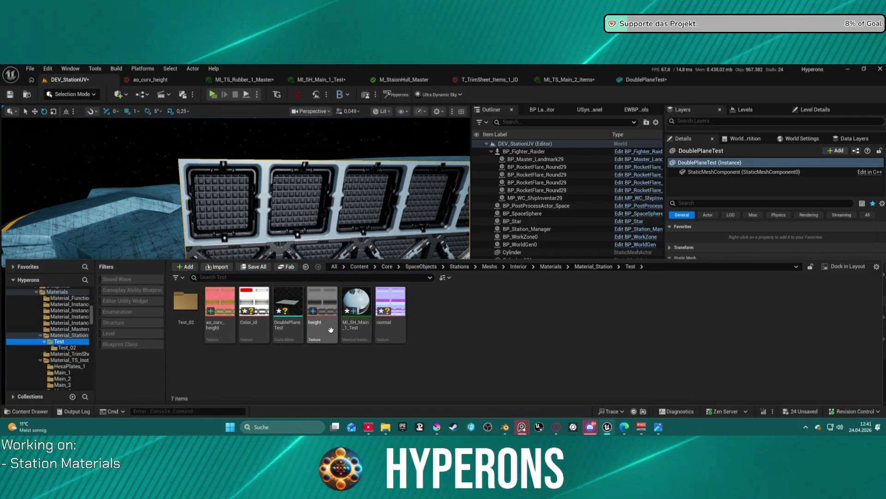
{"action": "left_click", "coordinate": [260, 205]}
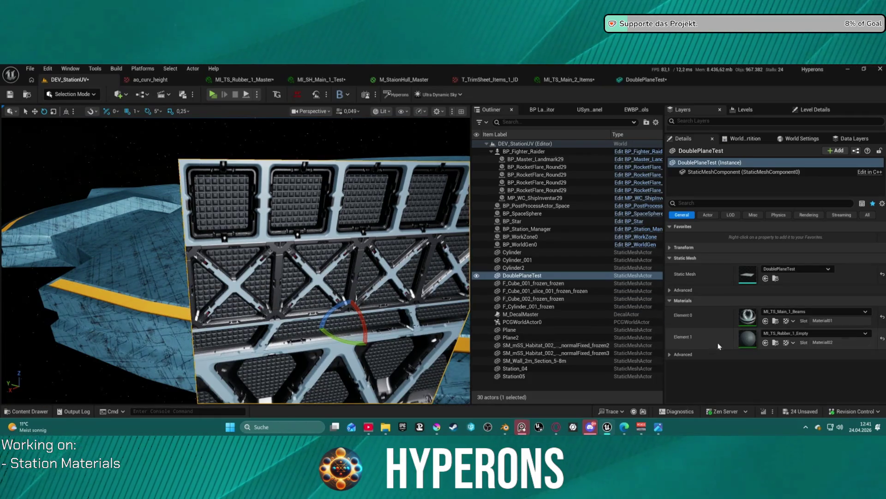
{"action": "left_click", "coordinate": [763, 321]}
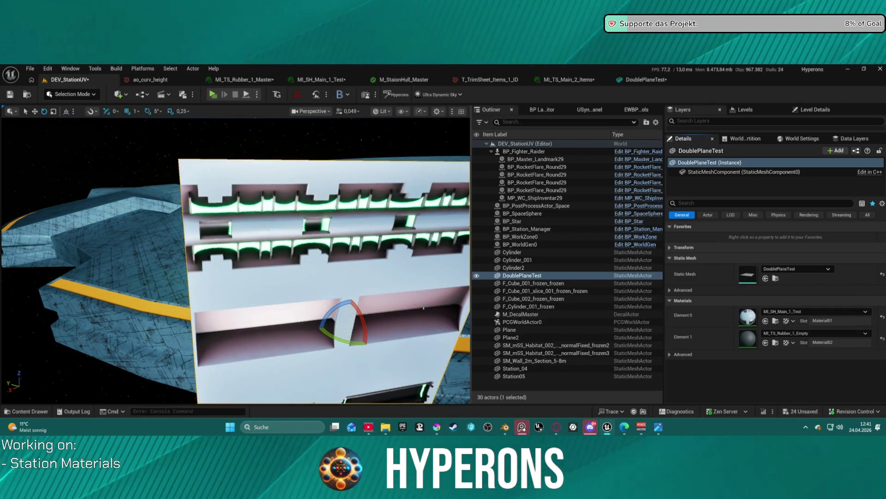
{"action": "double_click", "coordinate": [522, 275]}
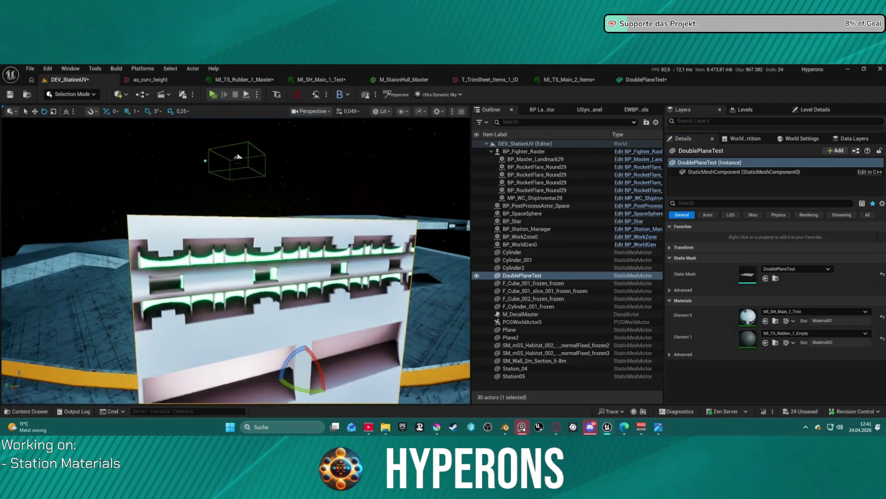